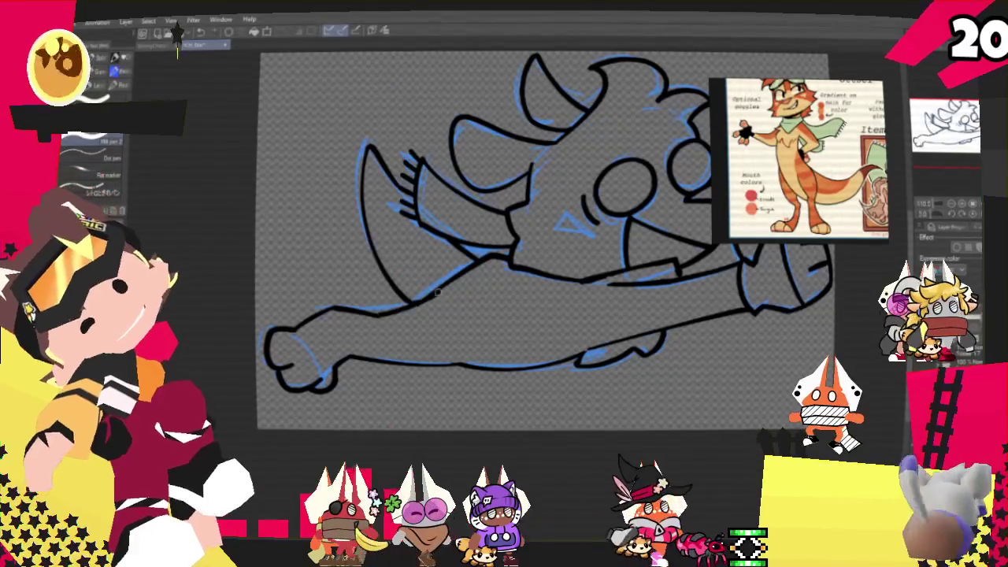
# - Ink the otter's belly line in black over the blue sketch, redoing one bad stroke
pyautogui.moveTo(378, 315); pyautogui.dragTo(445, 293)
pyautogui.hotkey('ctrl', 'z')
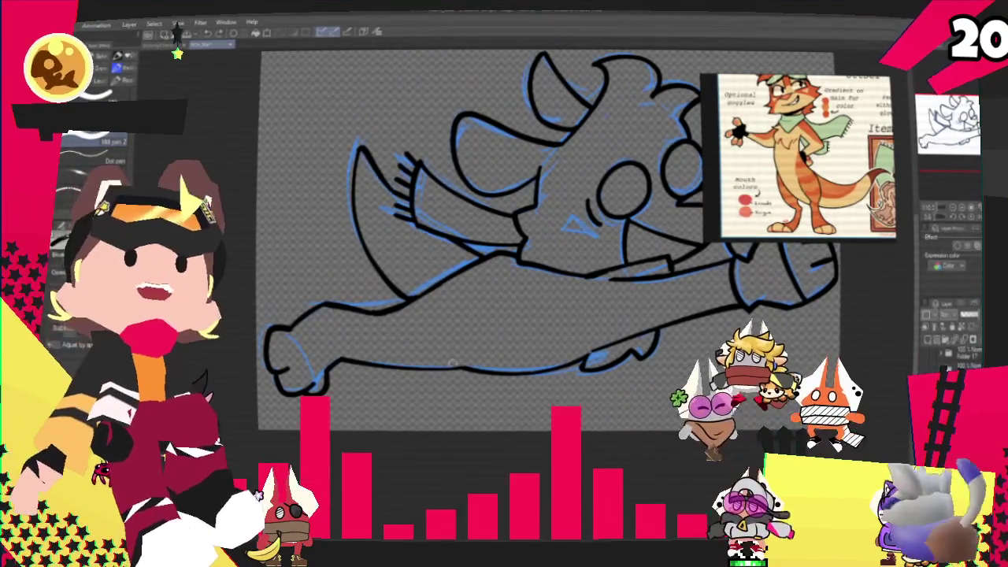
pyautogui.moveTo(453, 367); pyautogui.dragTo(348, 361)
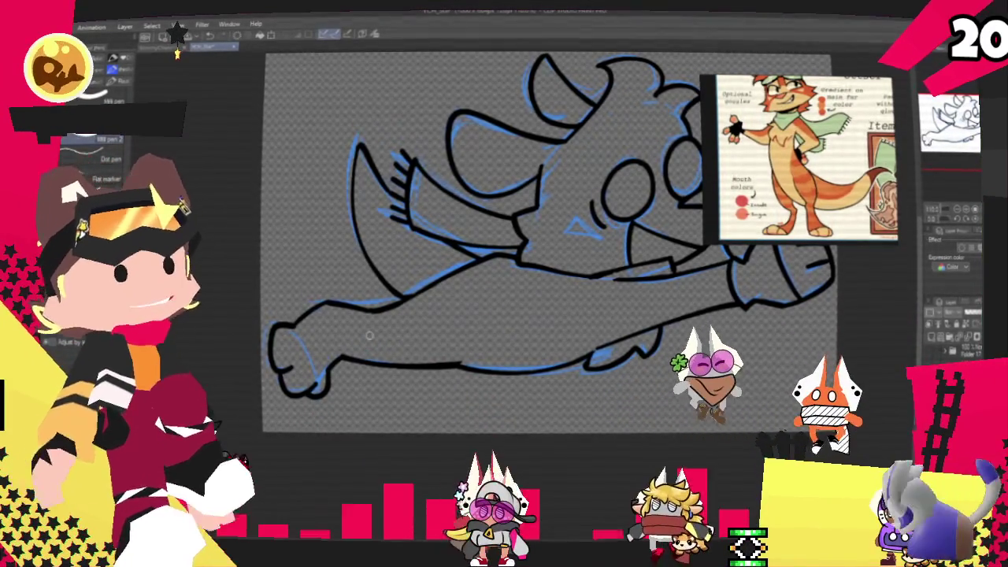
pyautogui.moveTo(467, 366); pyautogui.dragTo(586, 361)
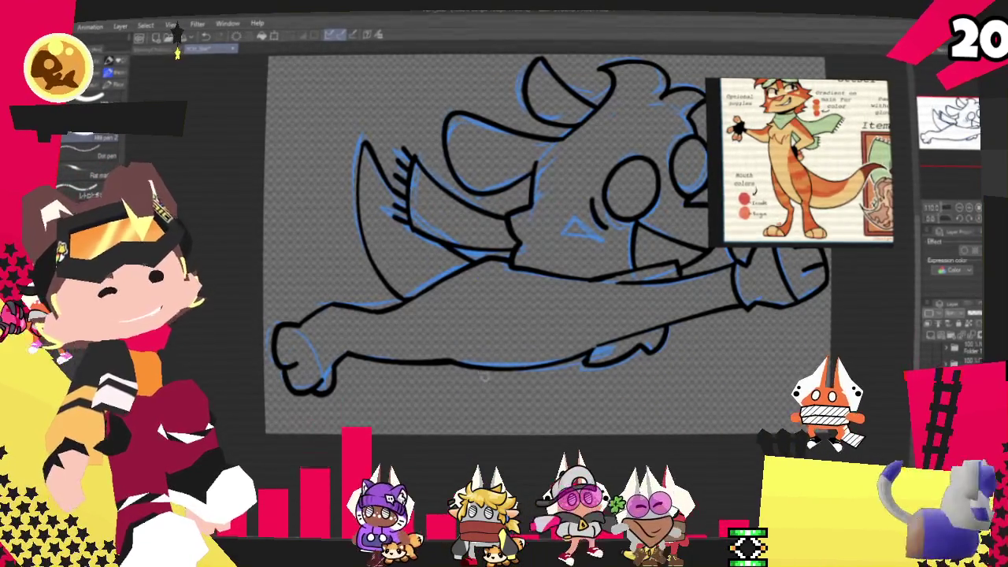
# - Zoom in and out on the canvas to inspect the otter's black line art
pyautogui.scroll(-3, 394, 378)
pyautogui.scroll(-2, 433, 315)
pyautogui.scroll(2, 536, 346)
pyautogui.scroll(2, 535, 347)
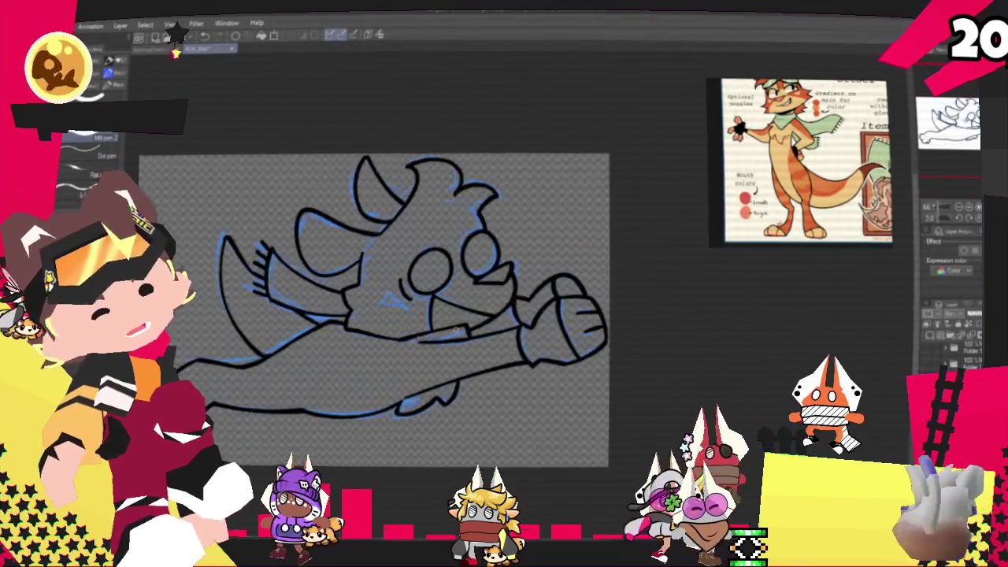
pyautogui.scroll(-2, 378, 308)
pyautogui.scroll(2, 425, 299)
pyautogui.scroll(-2, 661, 260)
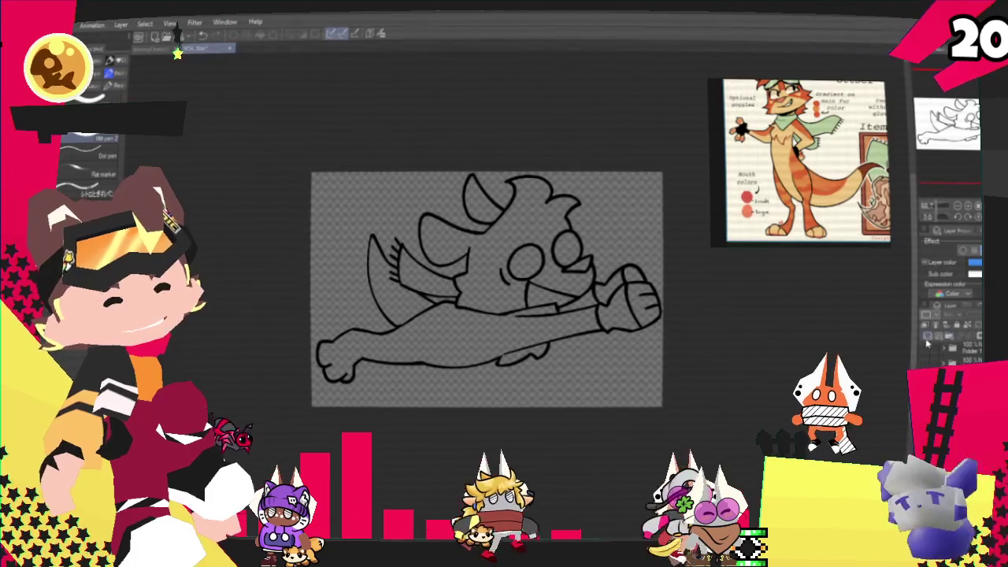
pyautogui.scroll(-2, 543, 360)
pyautogui.scroll(2, 525, 329)
pyautogui.scroll(2, 562, 326)
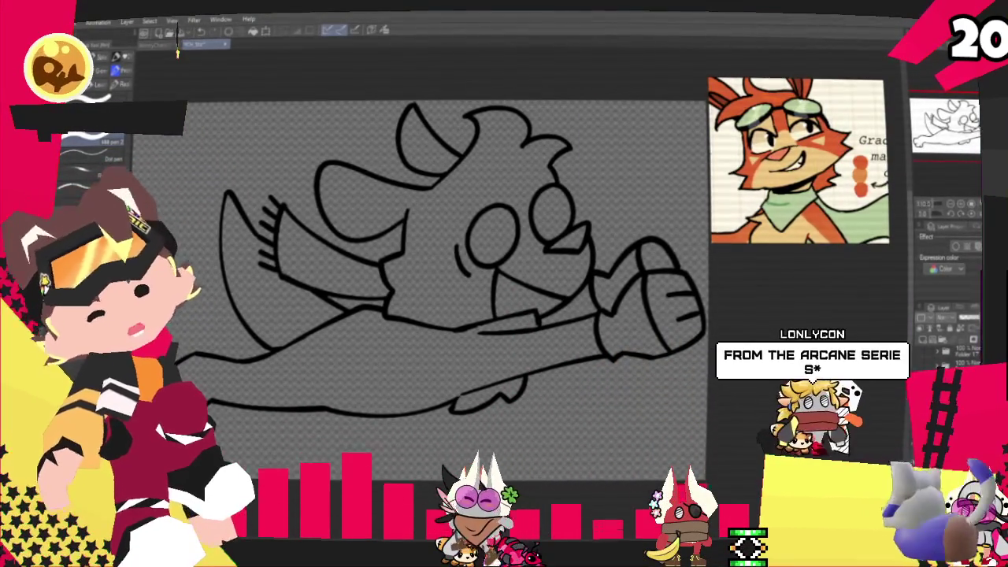
# - Fill the otter's head, body, tail, fist and left fin orange, then select the left fin
pyautogui.click(441, 293)
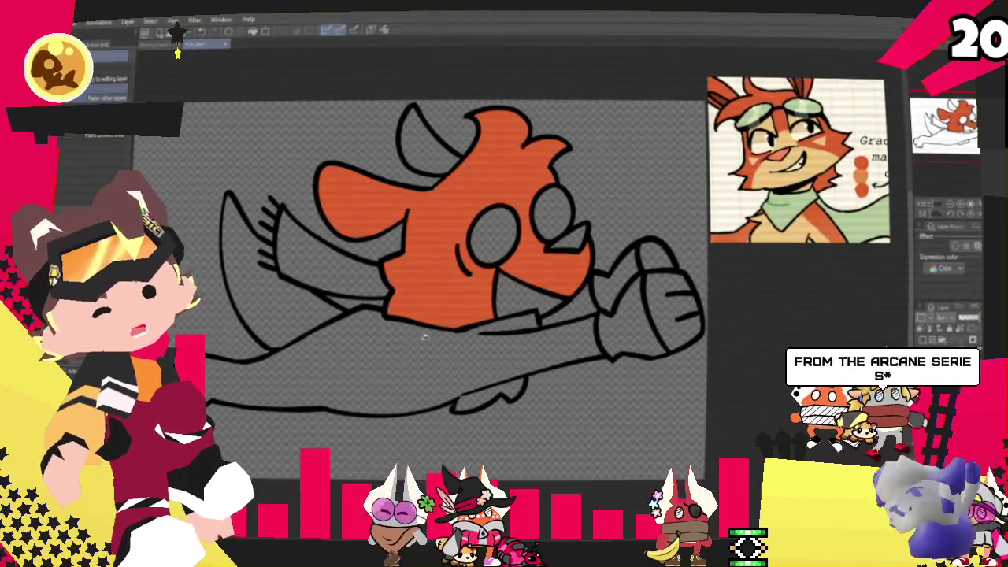
pyautogui.click(403, 358)
pyautogui.click(660, 282)
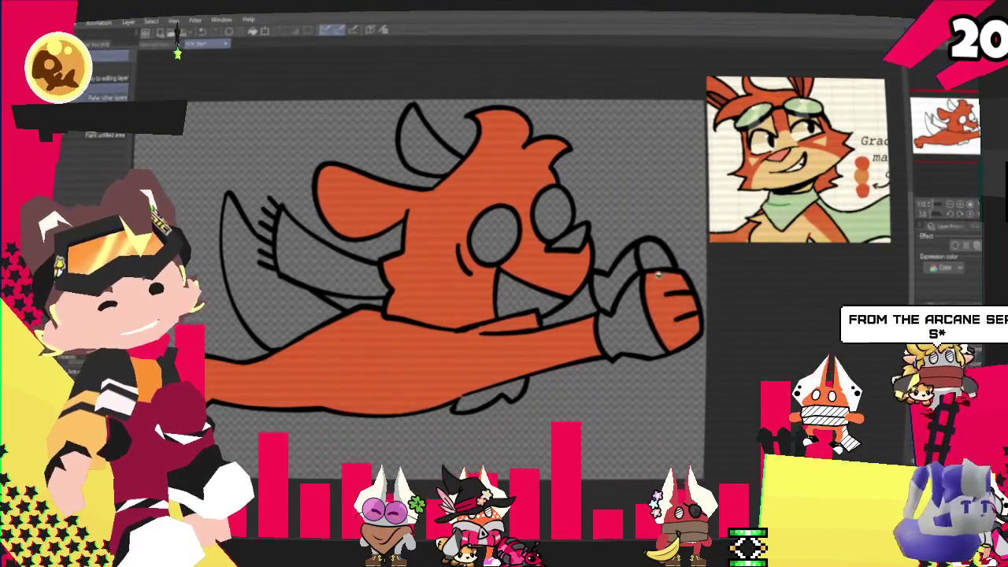
pyautogui.click(283, 290)
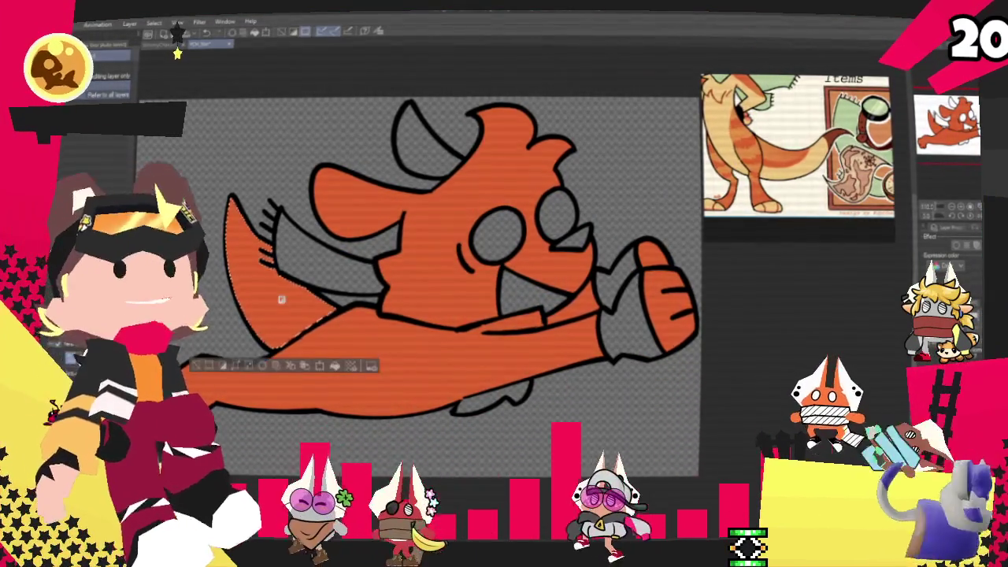
pyautogui.click(282, 297)
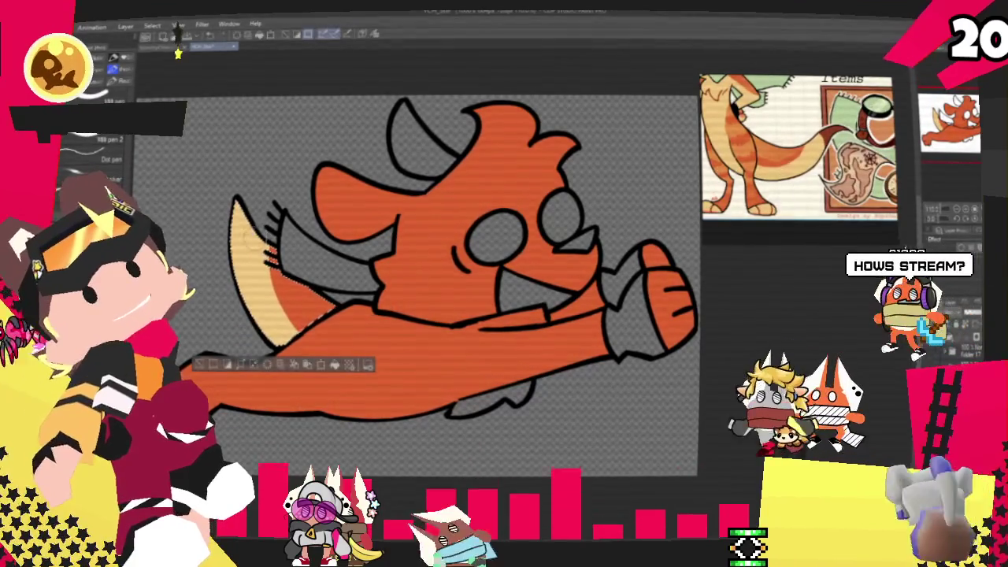
# - Paint orange stripes on the cream fin tip, sample cream from the reference, and show the whole sheet
pyautogui.moveTo(237, 229); pyautogui.dragTo(258, 260)
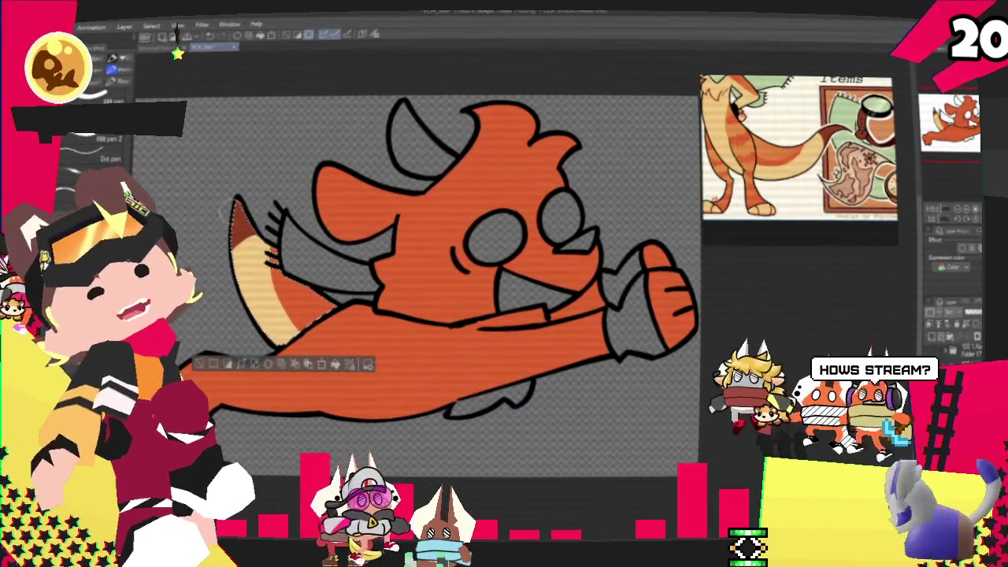
pyautogui.press('o')
pyautogui.click(788, 177)
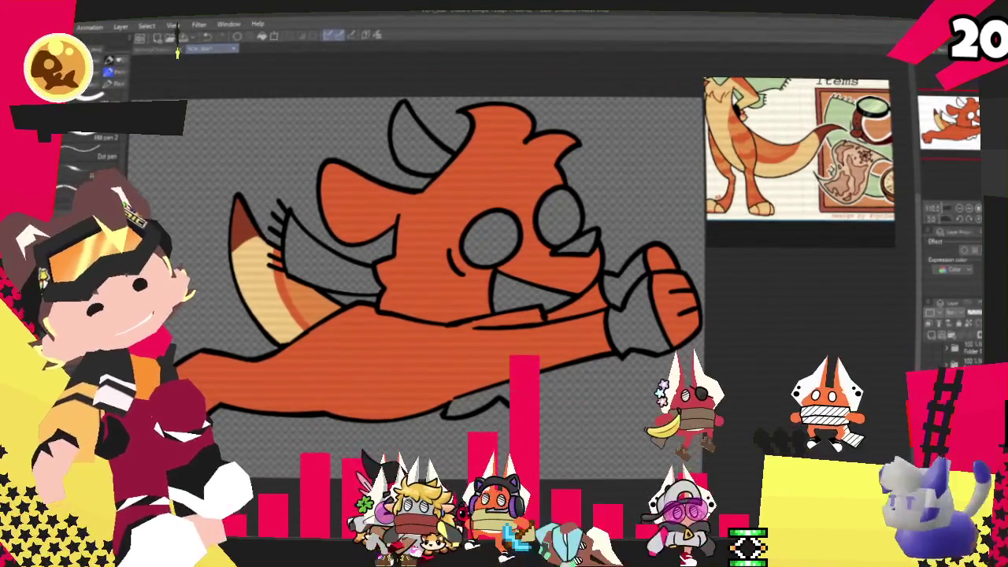
pyautogui.moveTo(840, 223); pyautogui.dragTo(831, 182)
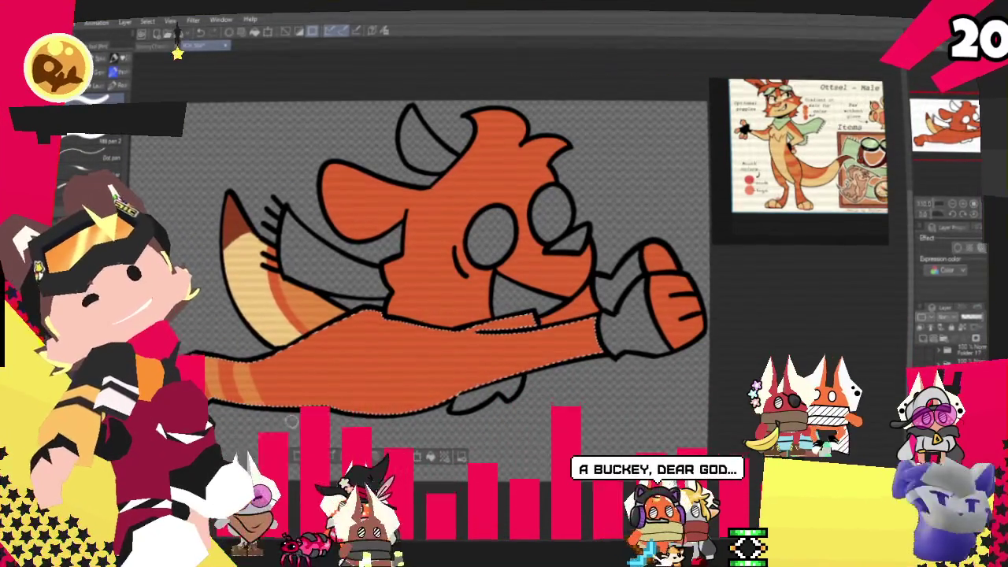
# - Rotate the selected tail down-left and paint a pale highlight along its underside
pyautogui.moveTo(394, 295)
pyautogui.mouseDown()
pyautogui.moveTo(382, 303)
pyautogui.moveTo(438, 438)
pyautogui.moveTo(452, 438)
pyautogui.mouseUp()
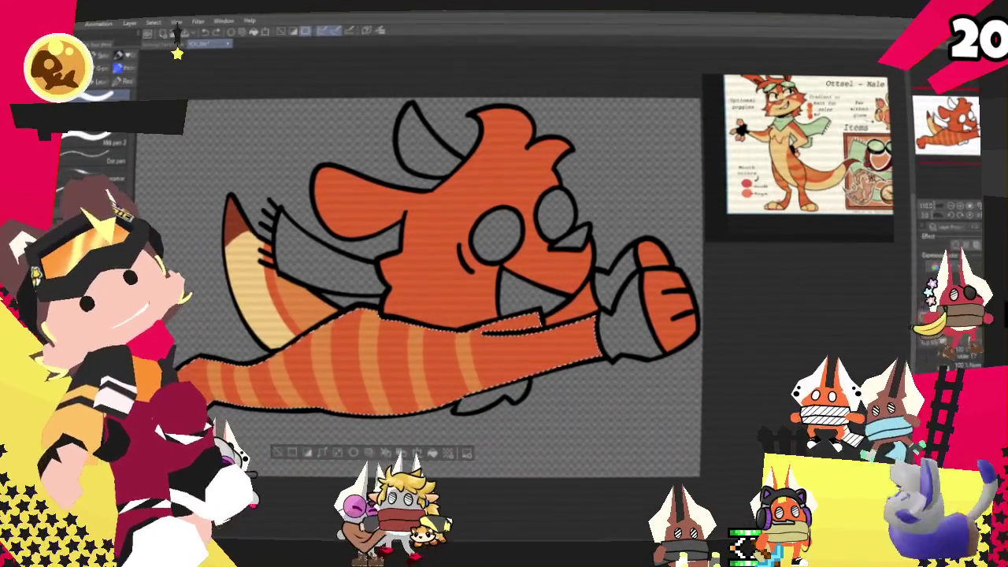
pyautogui.press('b')
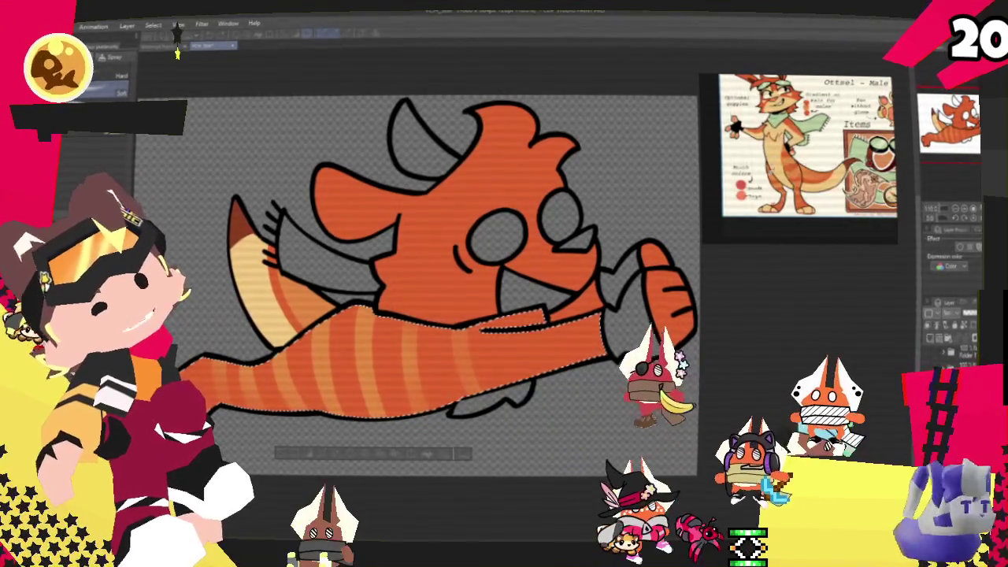
pyautogui.press('p')
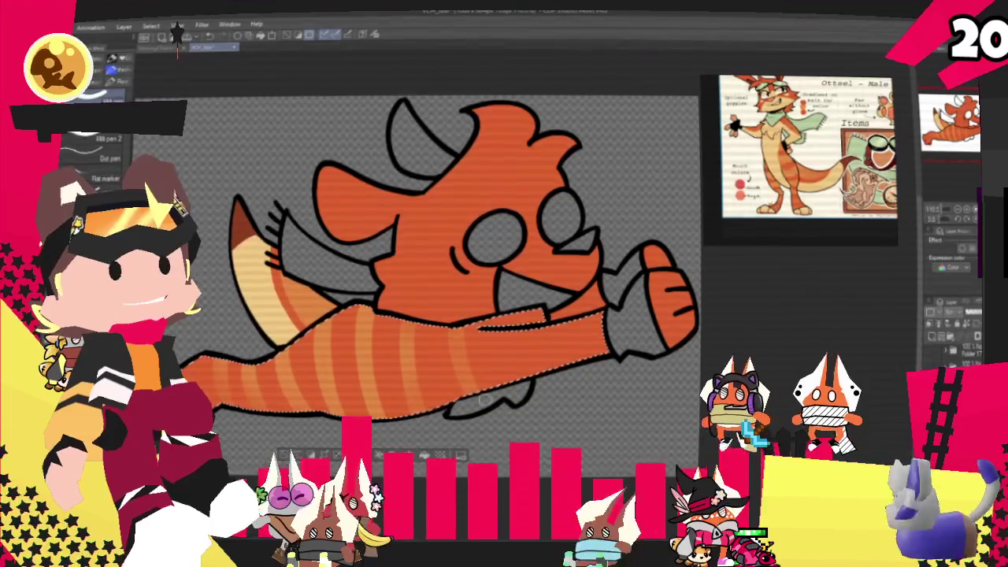
pyautogui.moveTo(536, 384); pyautogui.dragTo(242, 409)
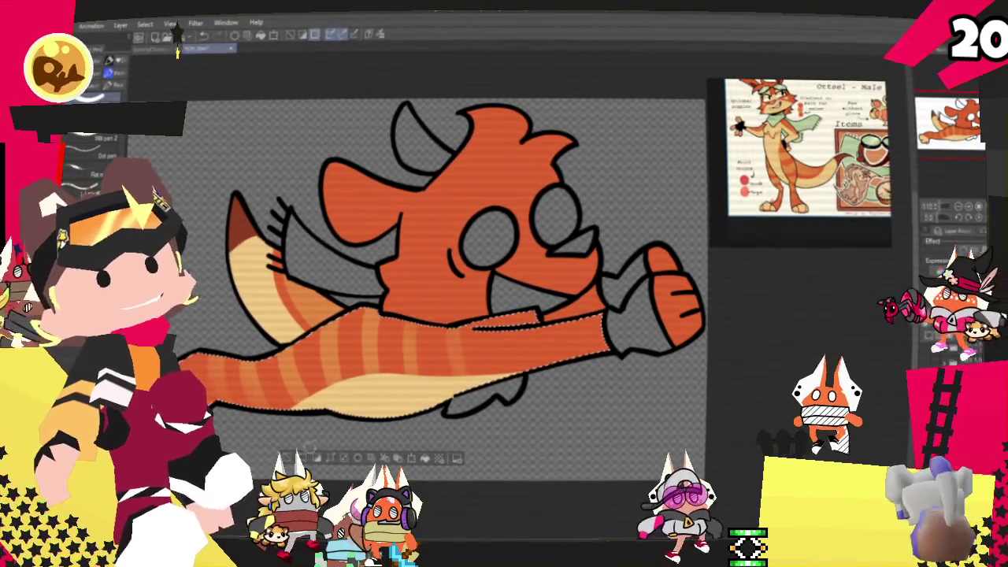
# - Paint cream on the otter's muzzle, chest and fist, then deselect and fill the scarf mint green
pyautogui.hotkey('ctrl', 'd')
pyautogui.press('g')
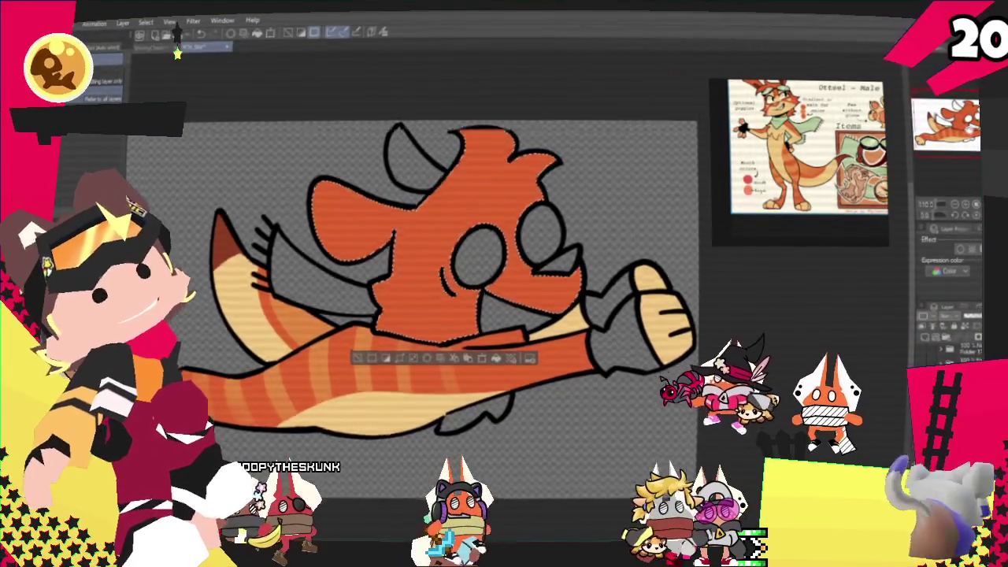
pyautogui.press('p')
pyautogui.moveTo(370, 347); pyautogui.dragTo(551, 319)
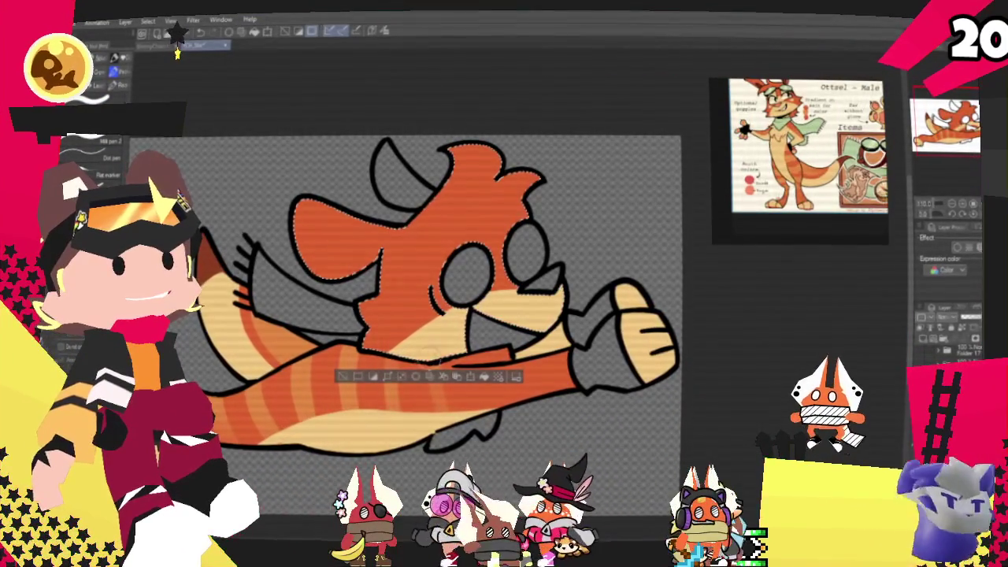
pyautogui.moveTo(429, 353); pyautogui.dragTo(512, 309)
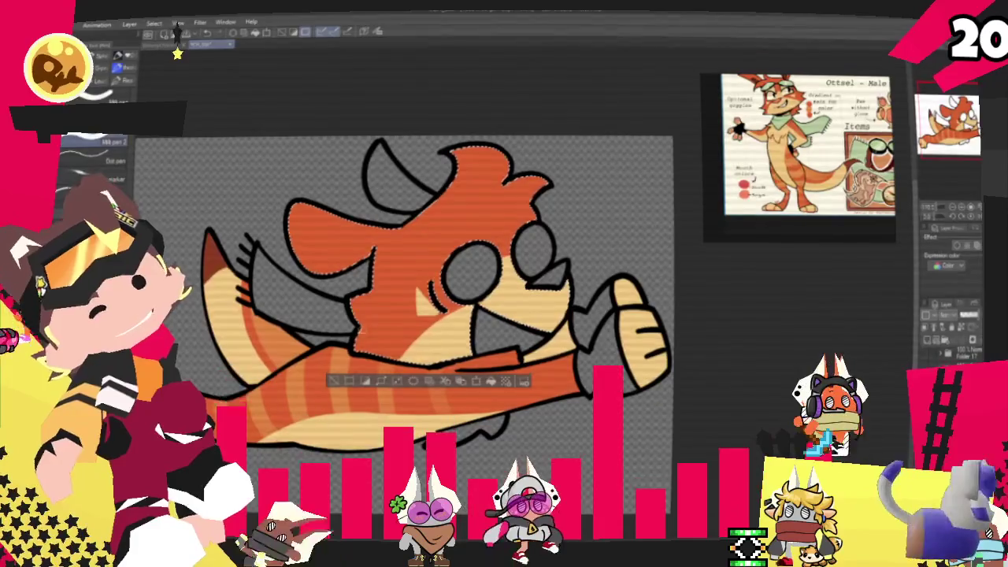
pyautogui.hotkey('ctrl', 'd')
pyautogui.press('g')
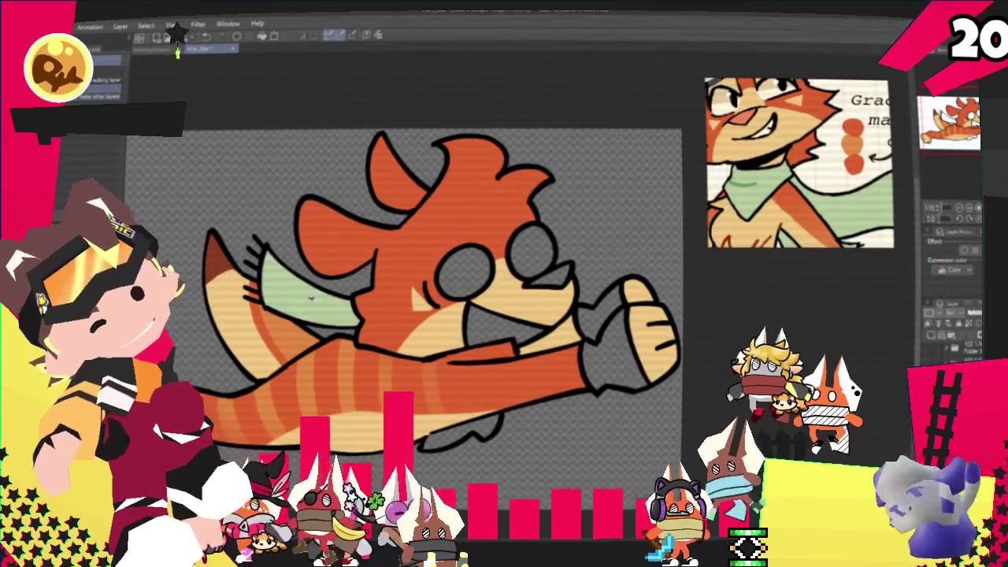
# - Bring the otter's face into view and fill both grey eyes white
pyautogui.scroll(1, 456, 317)
pyautogui.scroll(1, 456, 317)
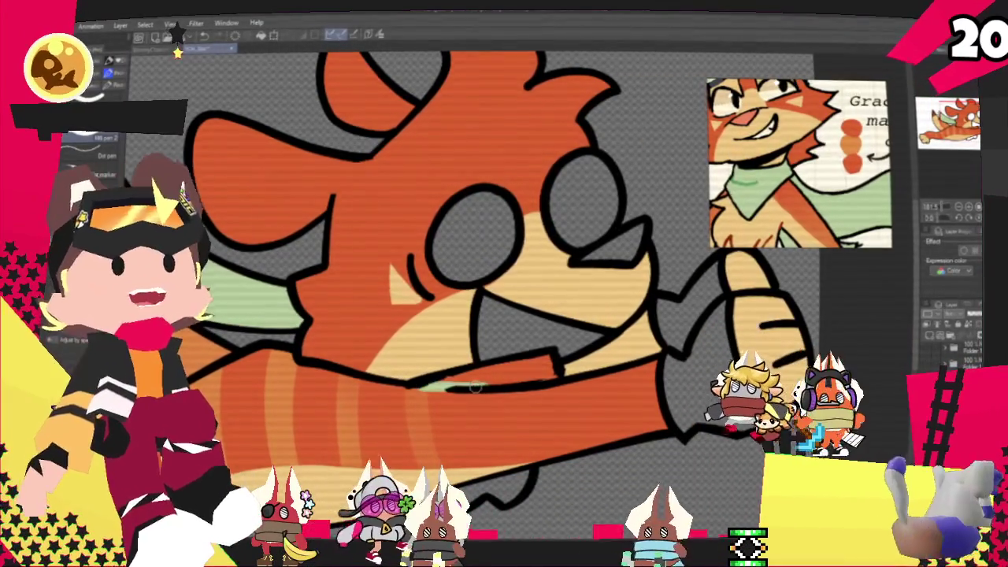
pyautogui.press('e')
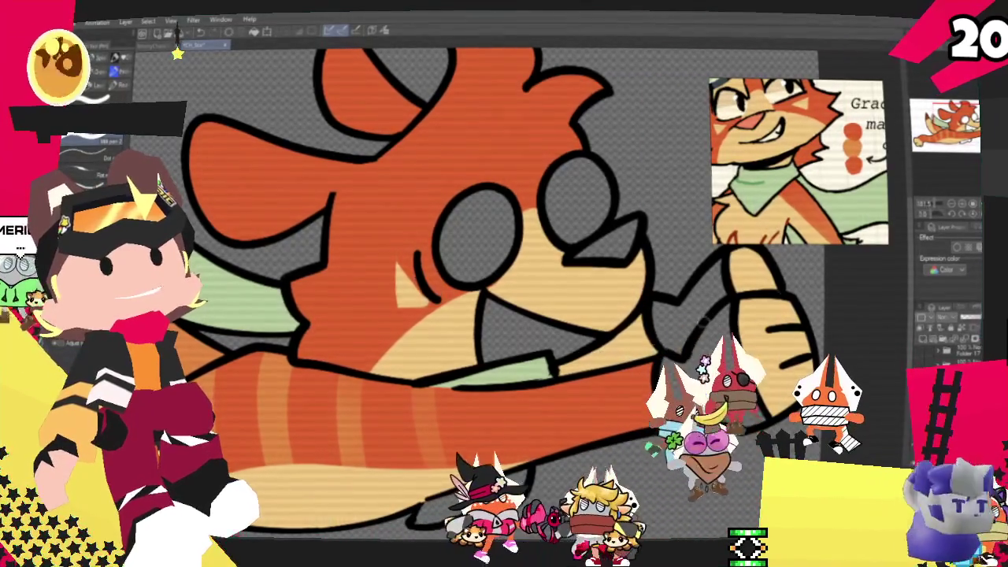
pyautogui.moveTo(473, 275); pyautogui.dragTo(504, 173)
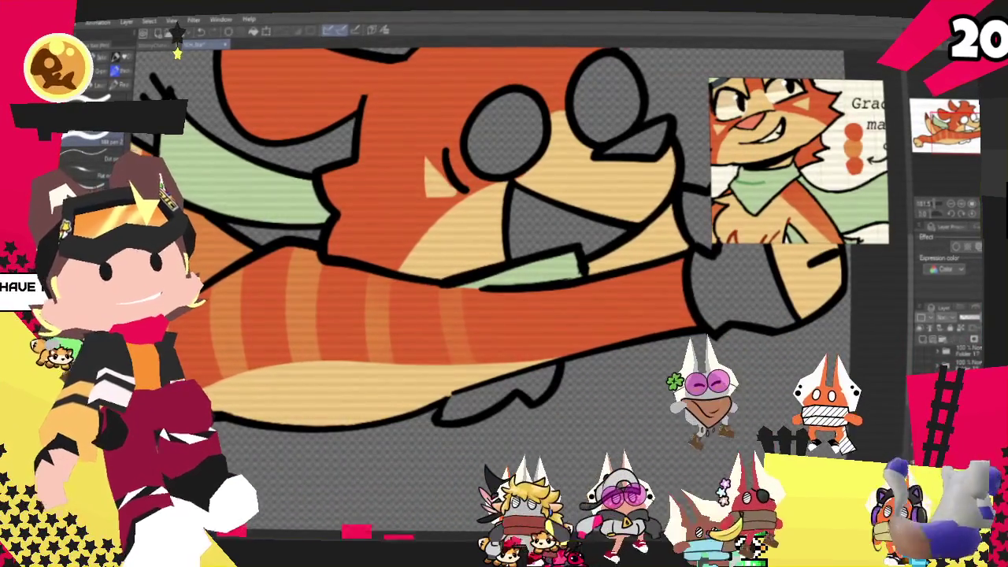
pyautogui.press('g')
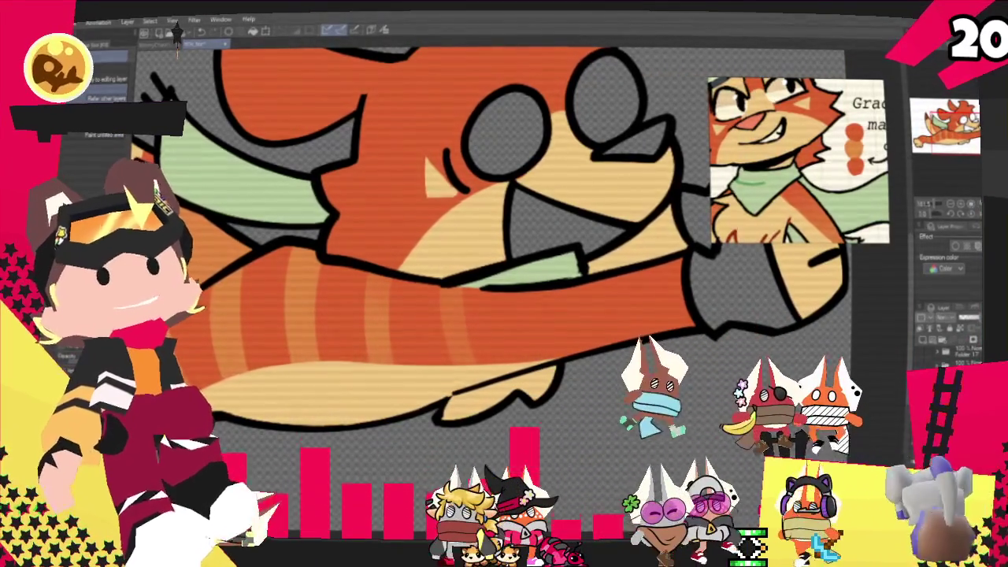
pyautogui.click(508, 134)
pyautogui.click(606, 98)
# - Pan and zoom the view down to the otter's mouth and hand
pyautogui.moveTo(504, 236); pyautogui.dragTo(409, 378)
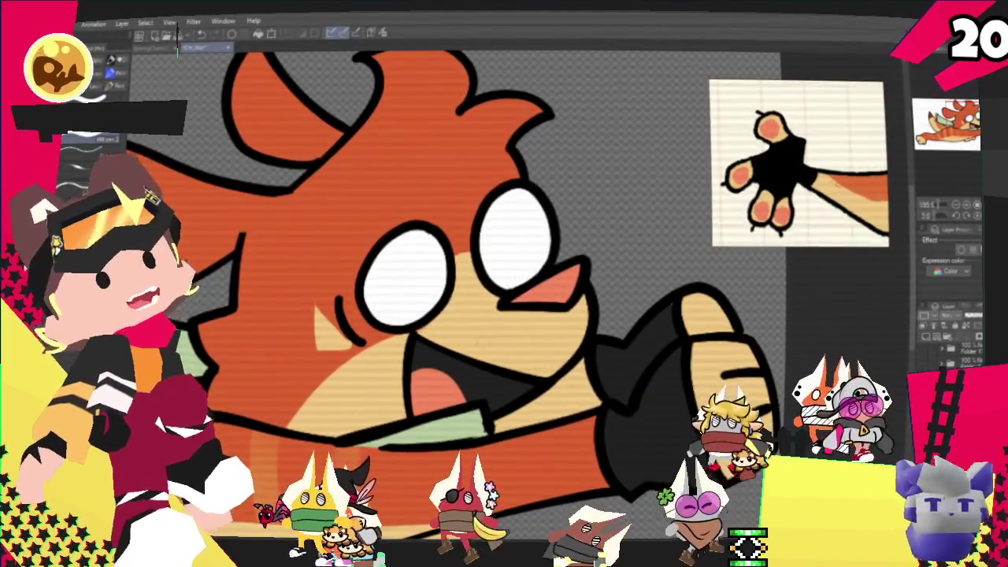
pyautogui.moveTo(473, 276); pyautogui.dragTo(581, 374)
pyautogui.moveTo(512, 378)
pyautogui.mouseDown()
pyautogui.moveTo(522, 292)
pyautogui.moveTo(512, 266)
pyautogui.moveTo(567, 197)
pyautogui.mouseUp()
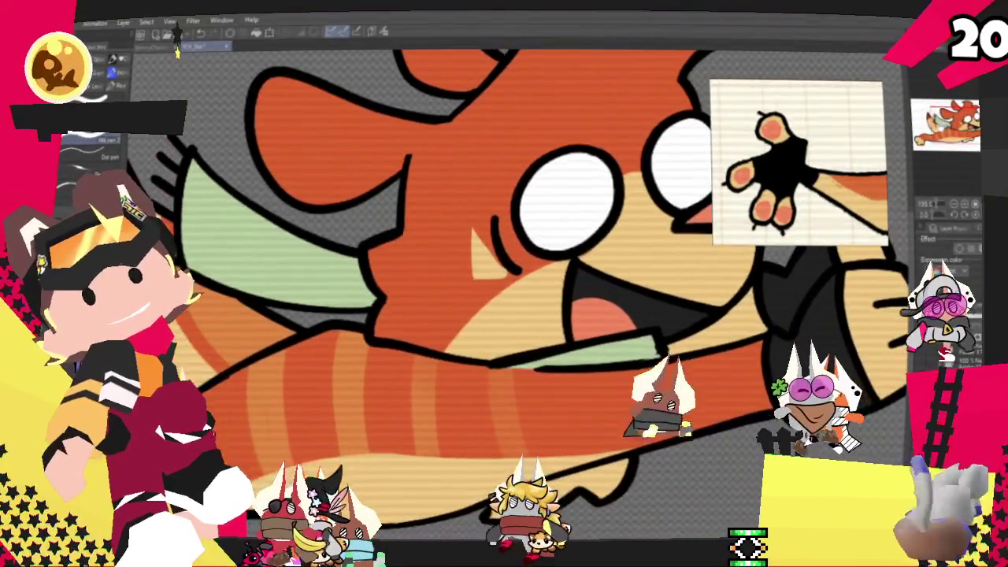
pyautogui.moveTo(504, 283); pyautogui.dragTo(520, 260)
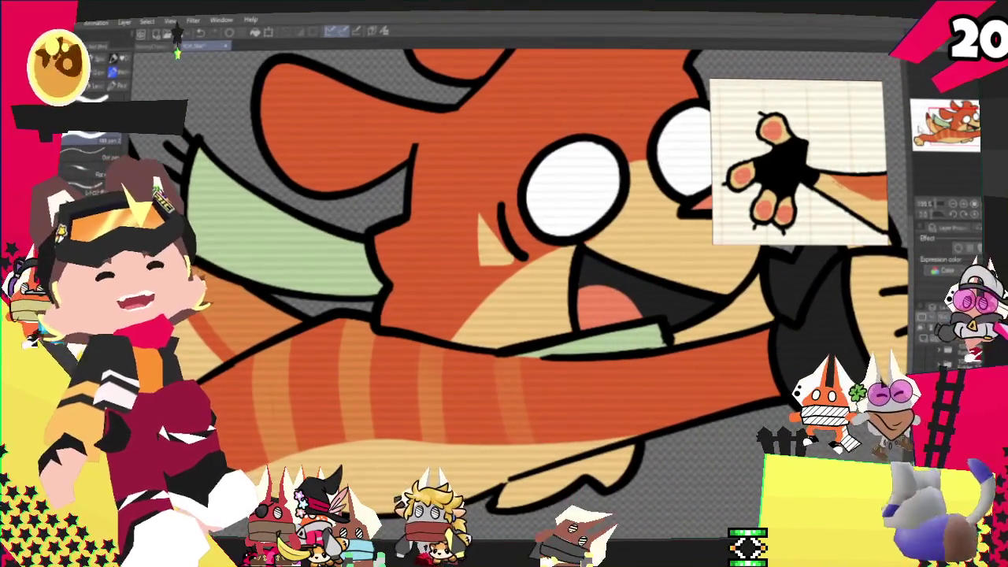
pyautogui.scroll(-3, 799, 161)
pyautogui.hotkey('ctrl', '0')
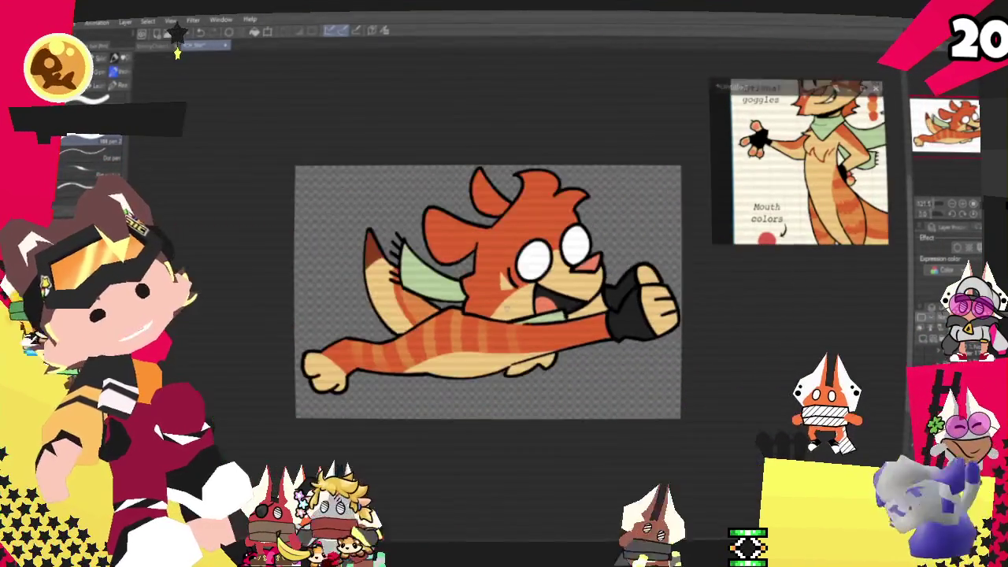
pyautogui.scroll(1, 582, 272)
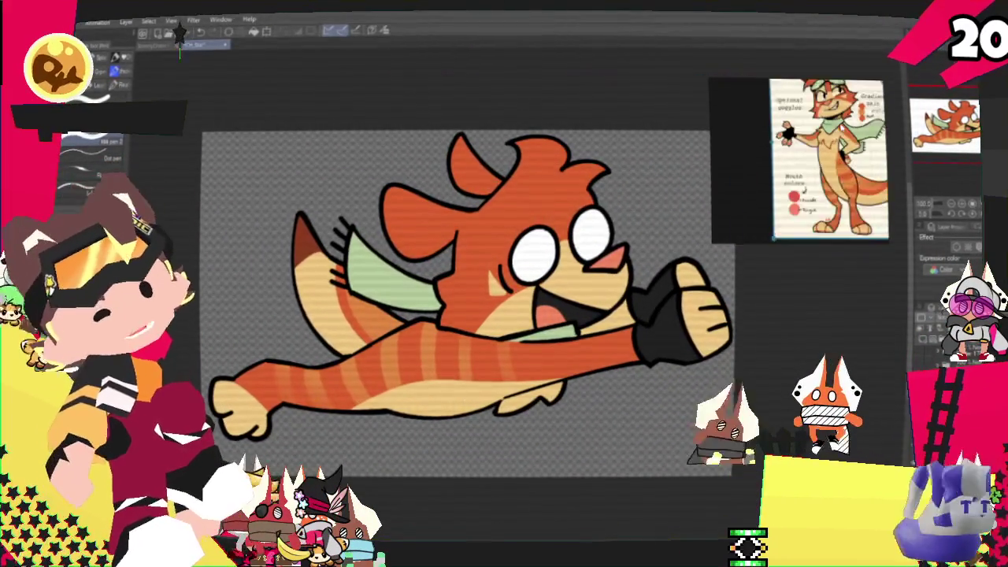
pyautogui.hotkey('ctrl', '-')
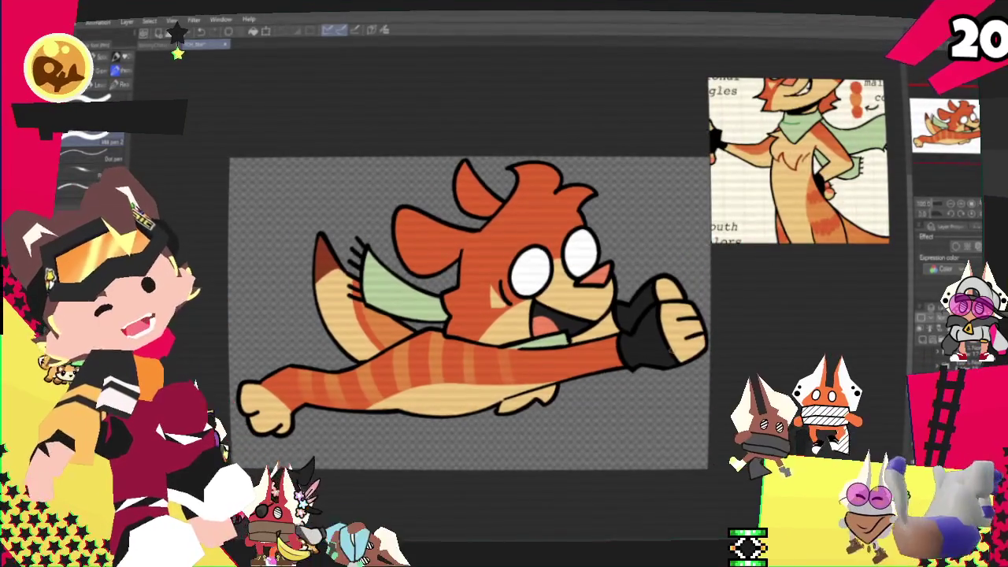
pyautogui.hotkey('ctrl', '+')
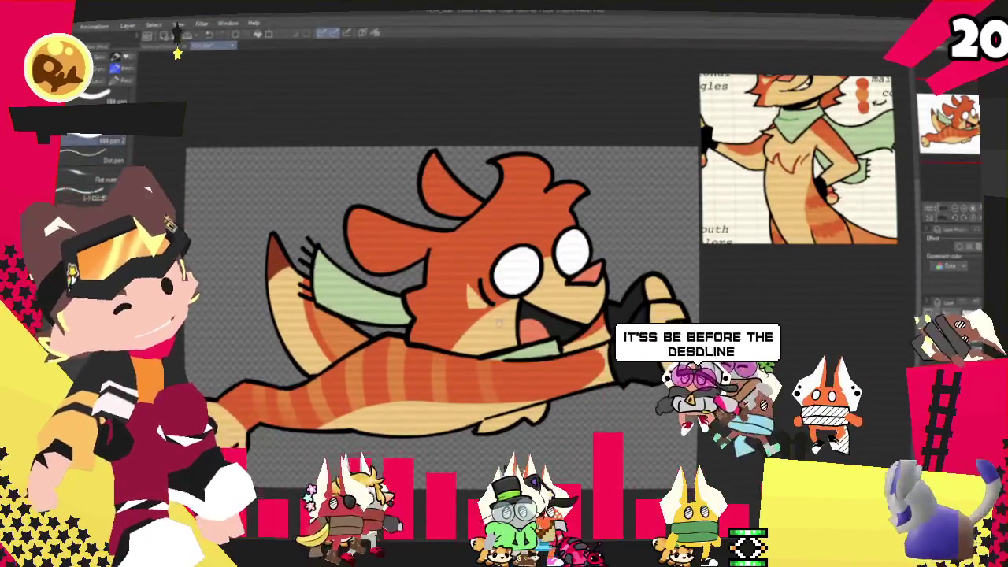
pyautogui.scroll(3, 800, 122)
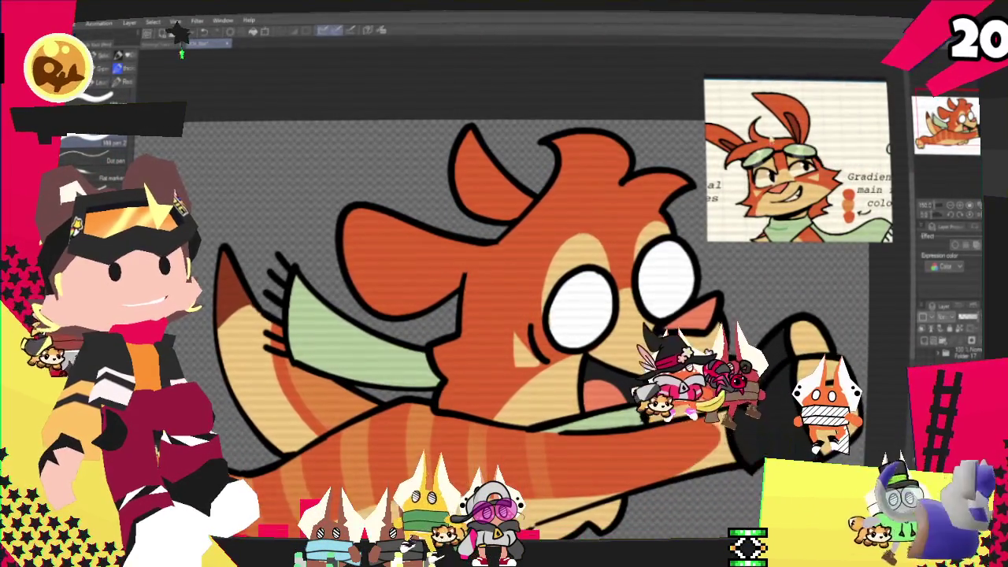
# - Zoom in on the otter and add a faint stroke across its head
pyautogui.hotkey('ctrl', '-')
pyautogui.hotkey('ctrl', '+')
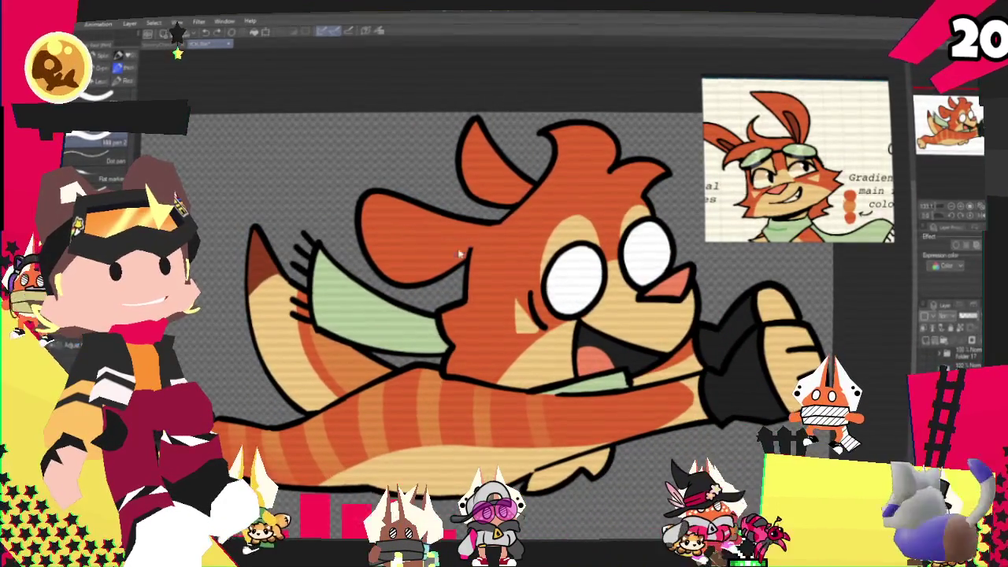
pyautogui.moveTo(461, 253); pyautogui.dragTo(394, 242)
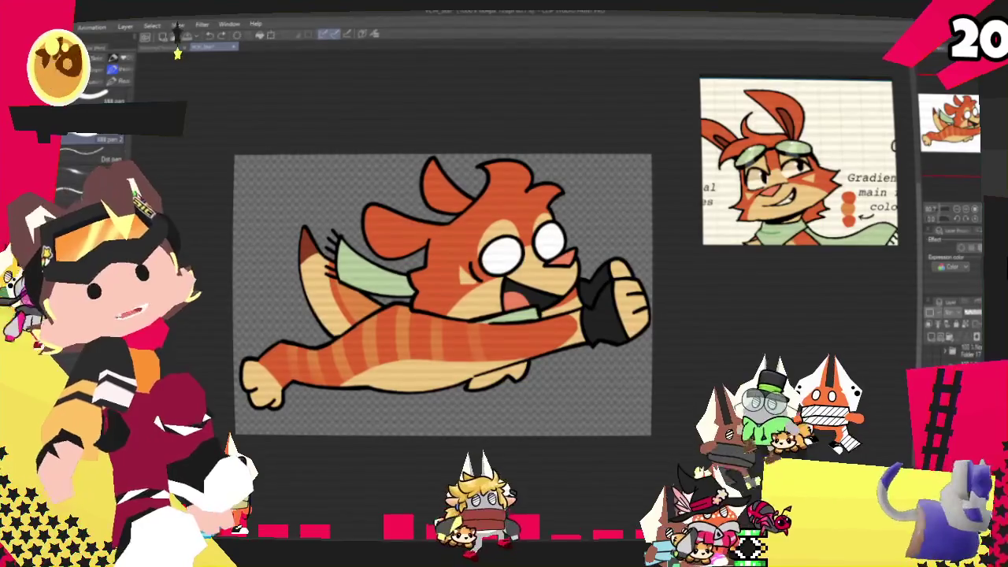
pyautogui.moveTo(118, 151)
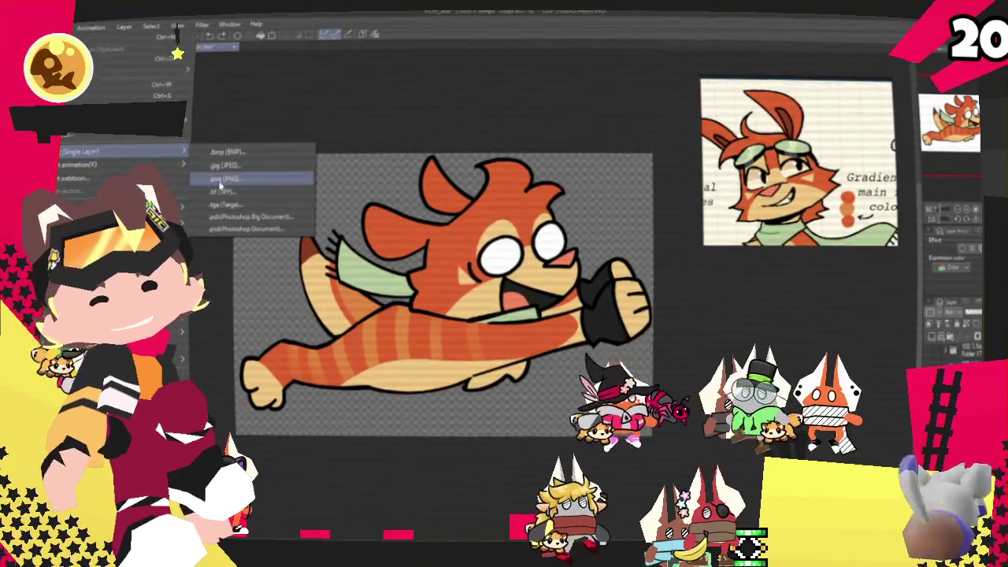
# - Export the otter drawing as a PNG image
pyautogui.click(220, 183)
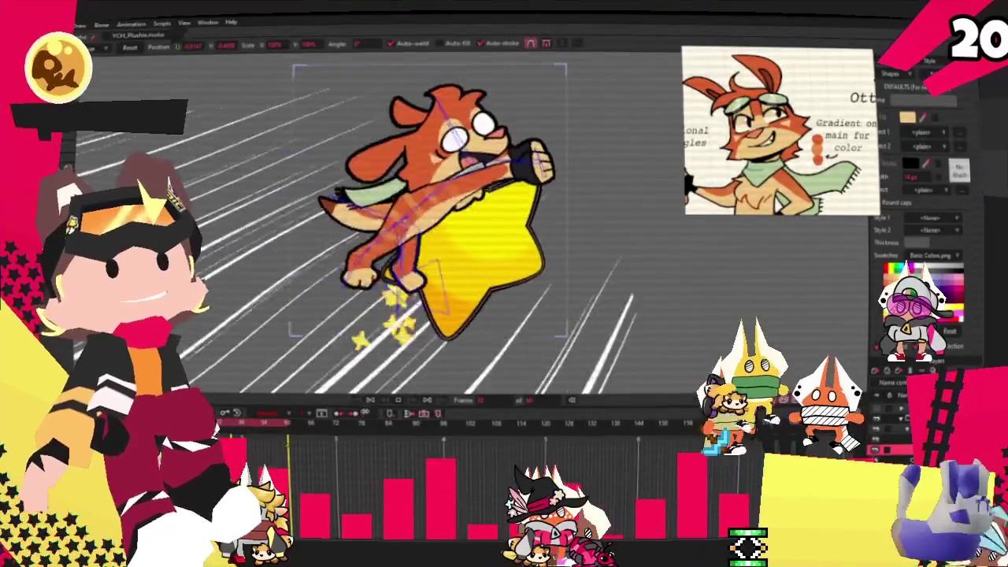
# - Open the Moho File menu and close it again, twice
pyautogui.hotkey('alt', 'f')
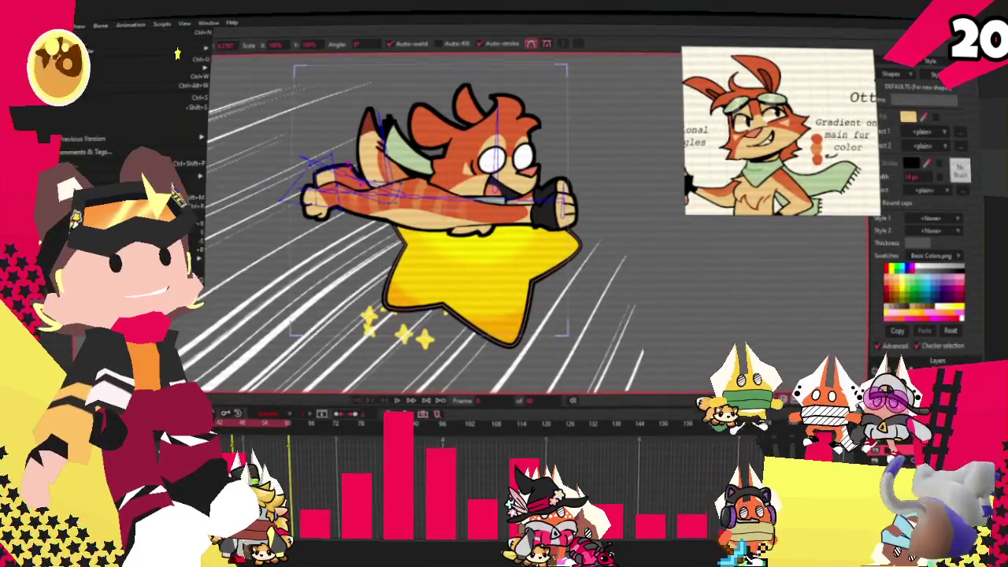
pyautogui.click(231, 187)
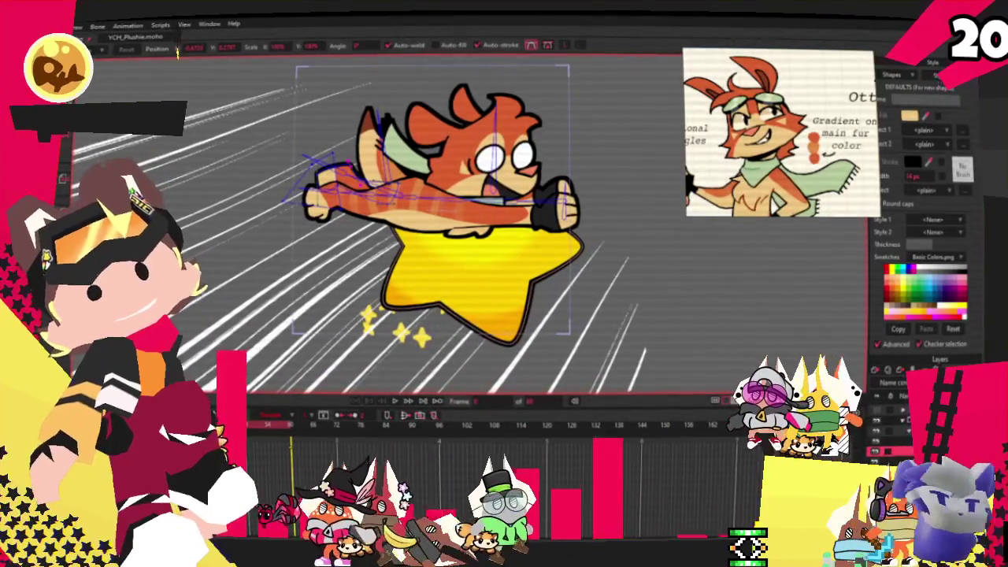
pyautogui.hotkey('alt', 'f')
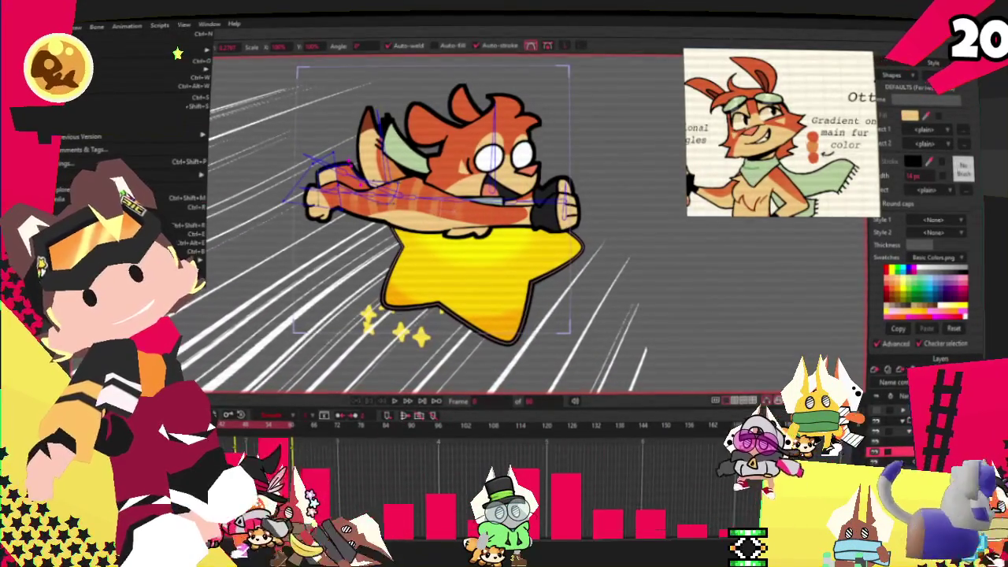
pyautogui.press('Escape')
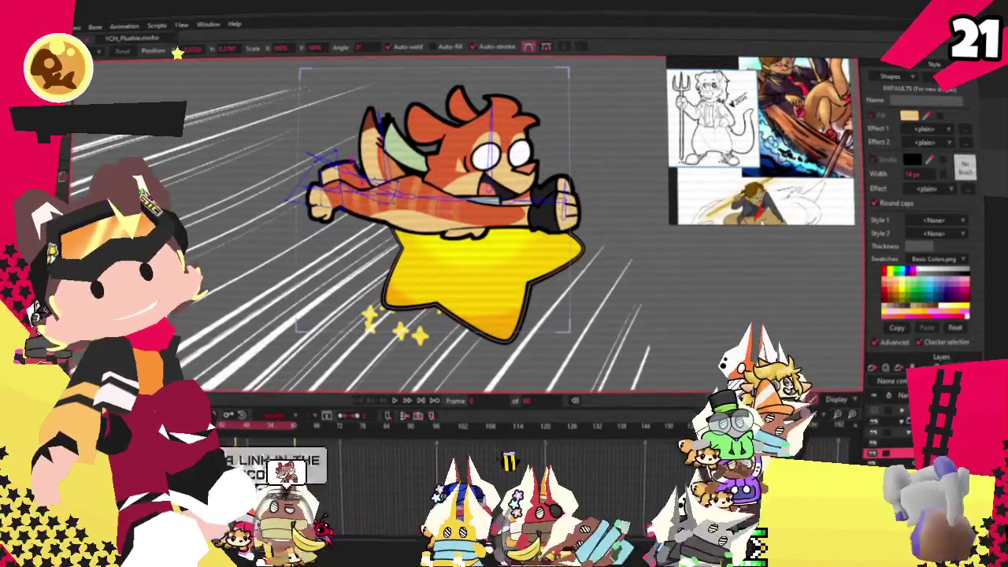
# - Open and dismiss Moho's File menu, setting the otter project aside for the Magma canvas
pyautogui.hotkey('alt', 'f')
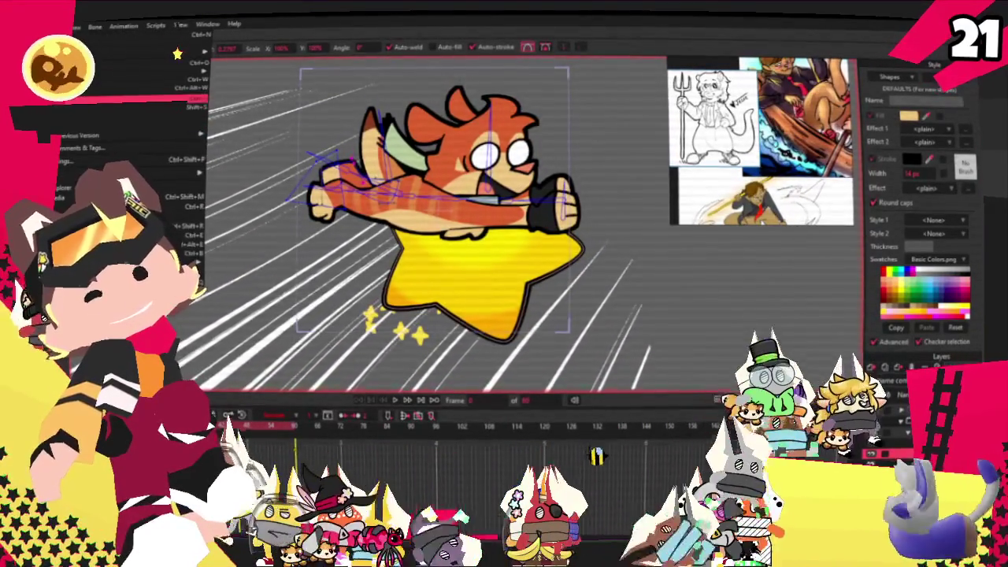
pyautogui.press('Escape')
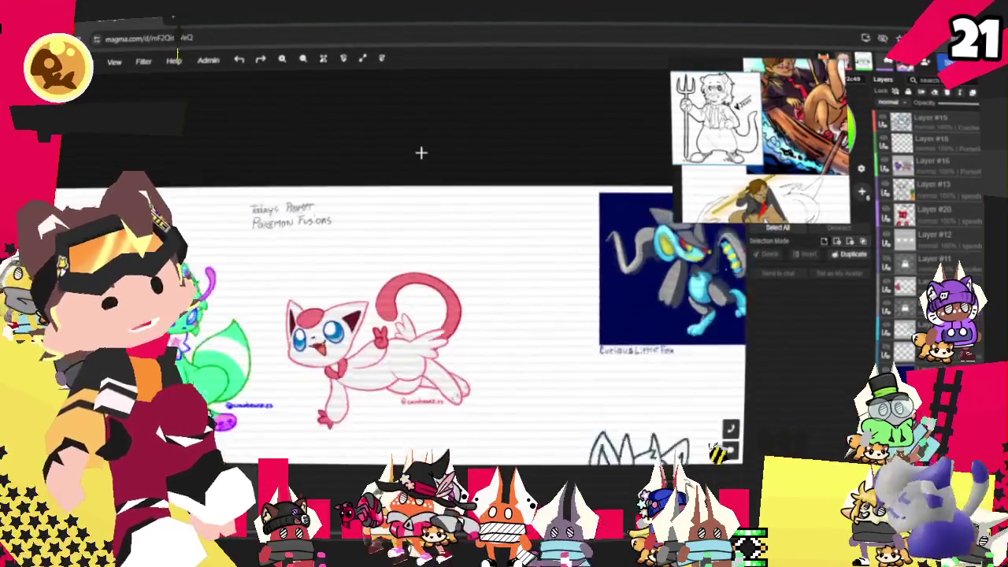
pyautogui.scroll(-3, 422, 173)
pyautogui.scroll(6, 397, 281)
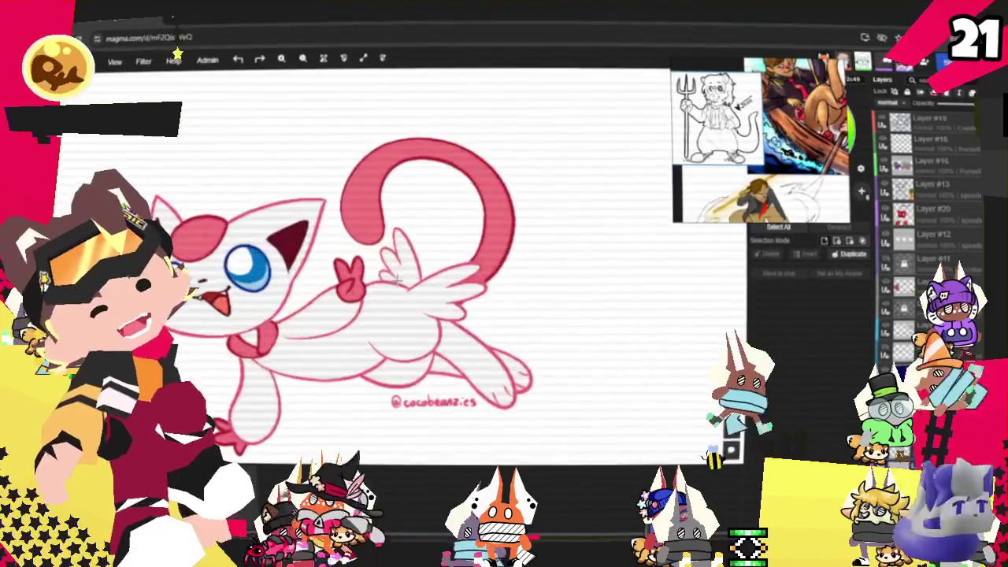
pyautogui.scroll(-1, 383, 289)
pyautogui.scroll(-2, 383, 289)
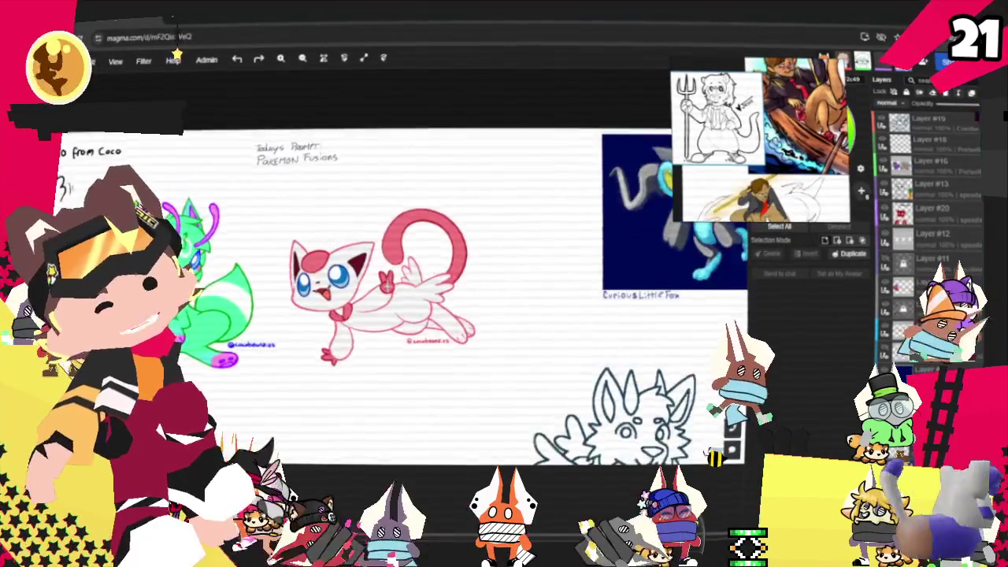
pyautogui.scroll(-2, 383, 289)
pyautogui.scroll(5, 578, 201)
pyautogui.scroll(2, 578, 201)
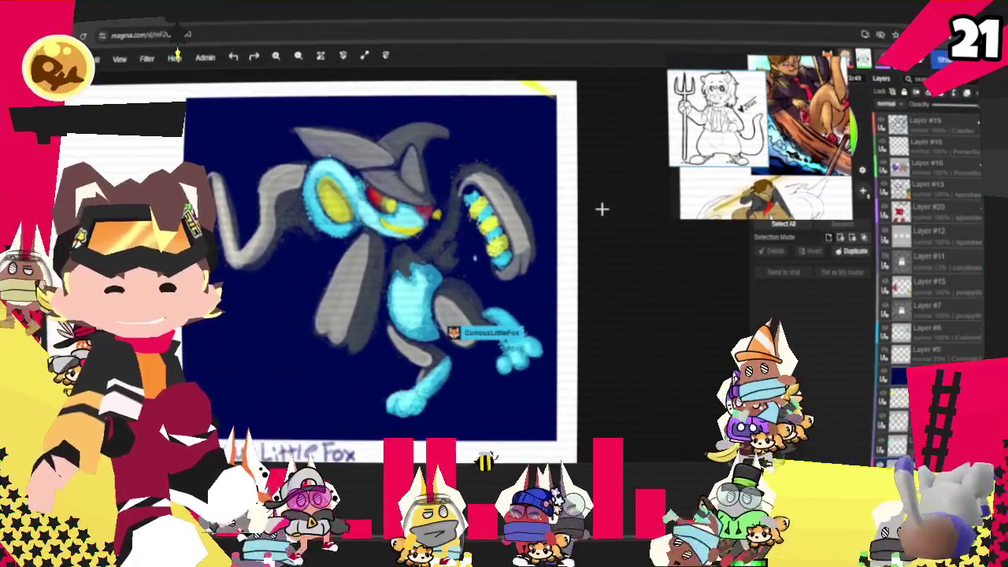
pyautogui.scroll(3, 356, 151)
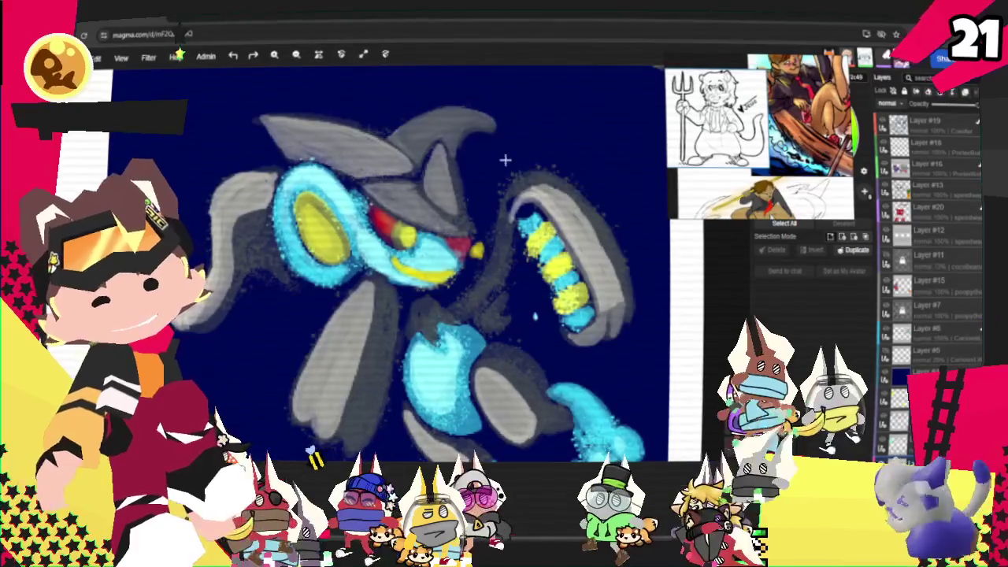
pyautogui.scroll(-3, 505, 160)
pyautogui.scroll(-2, 540, 157)
pyautogui.scroll(-2, 622, 307)
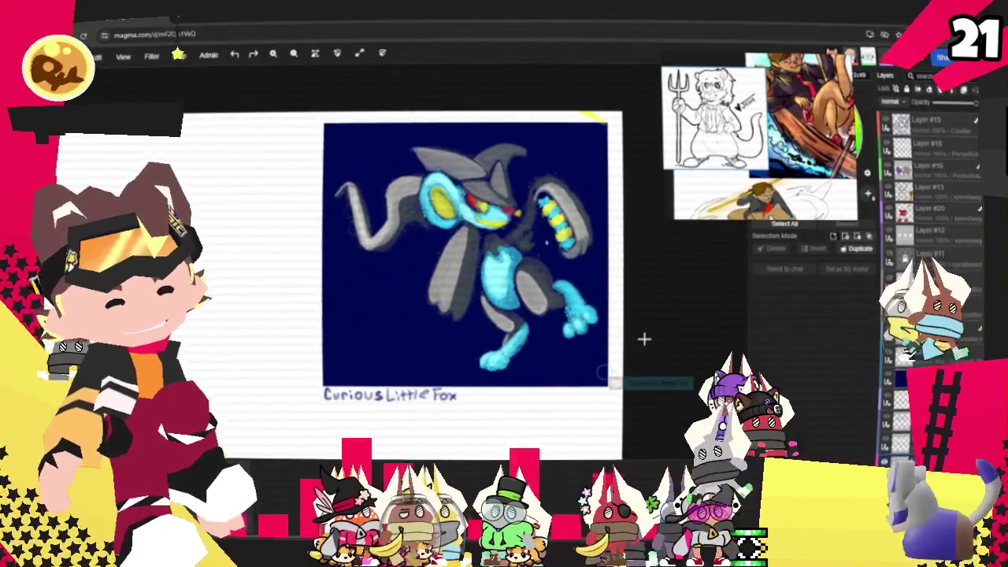
pyautogui.scroll(3, 644, 339)
pyautogui.scroll(-3, 644, 338)
pyautogui.scroll(-2, 644, 338)
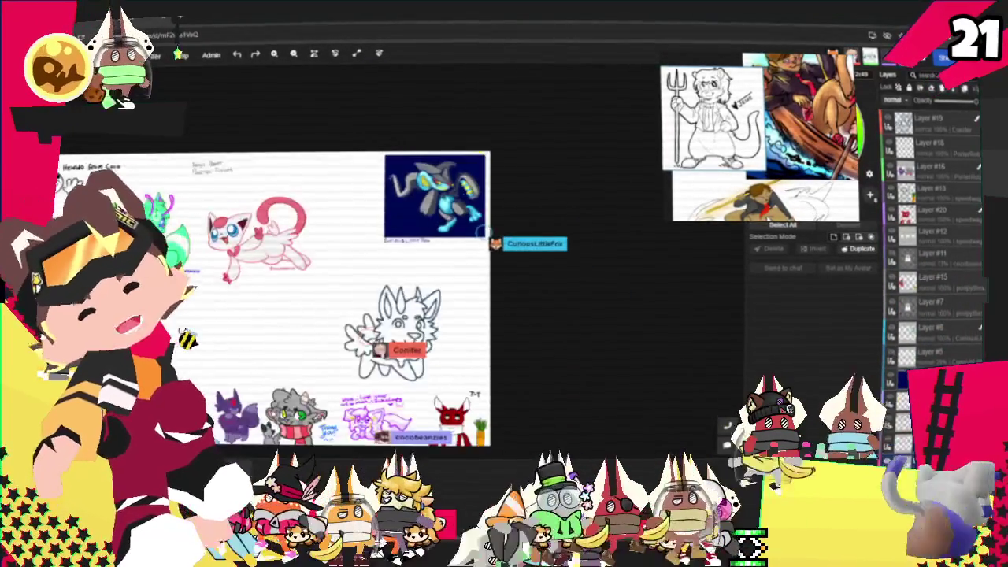
pyautogui.scroll(3, 480, 231)
pyautogui.scroll(2, 481, 232)
pyautogui.scroll(-1, 480, 231)
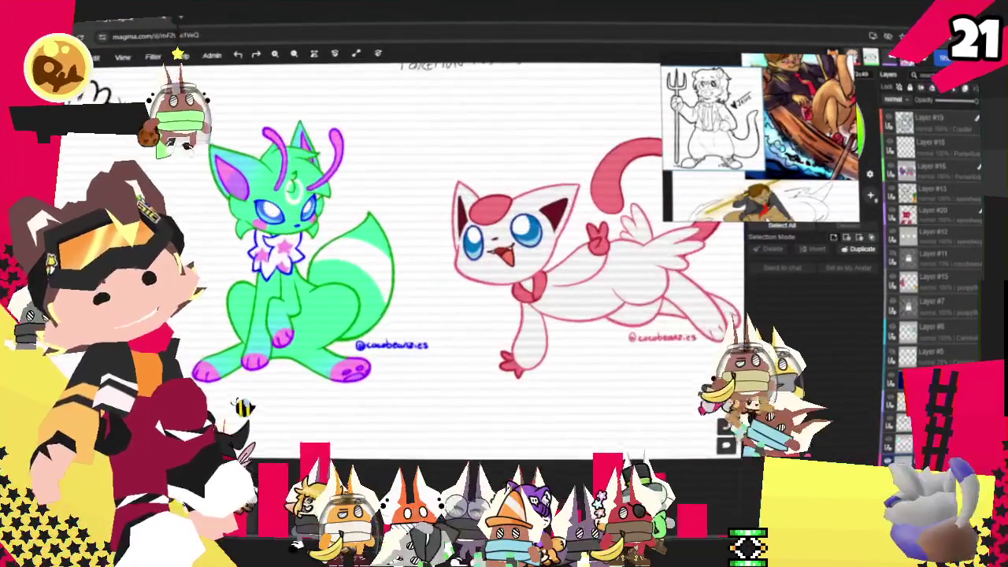
pyautogui.scroll(1, 236, 260)
pyautogui.scroll(1, 236, 260)
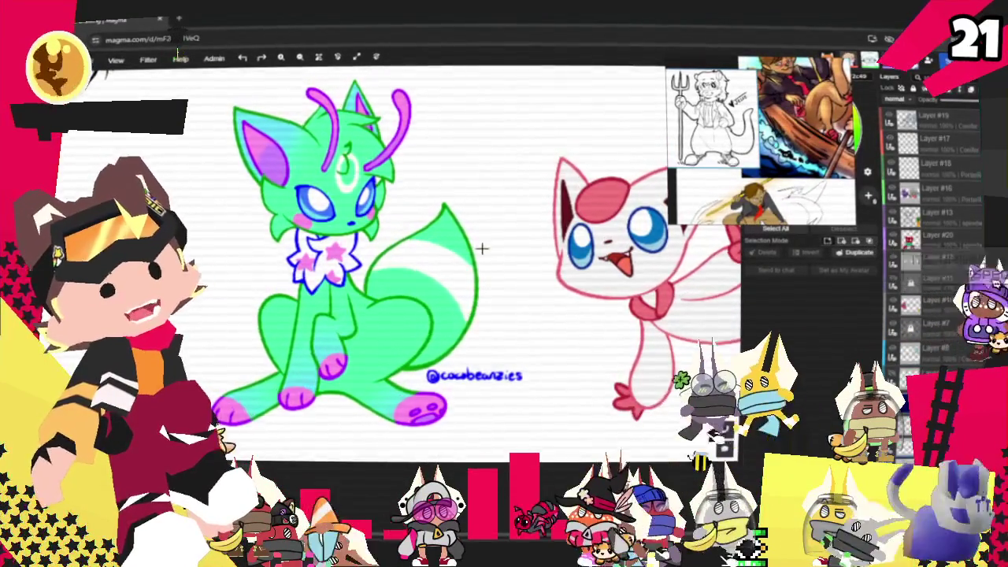
pyautogui.scroll(-3, 476, 248)
pyautogui.scroll(-2, 481, 250)
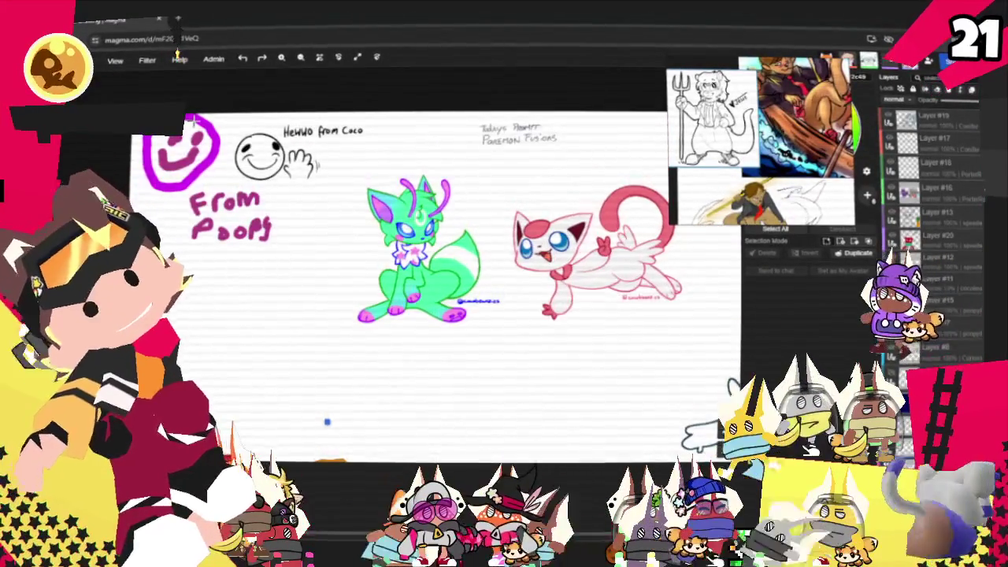
pyautogui.scroll(-2, 326, 378)
pyautogui.scroll(5, 421, 310)
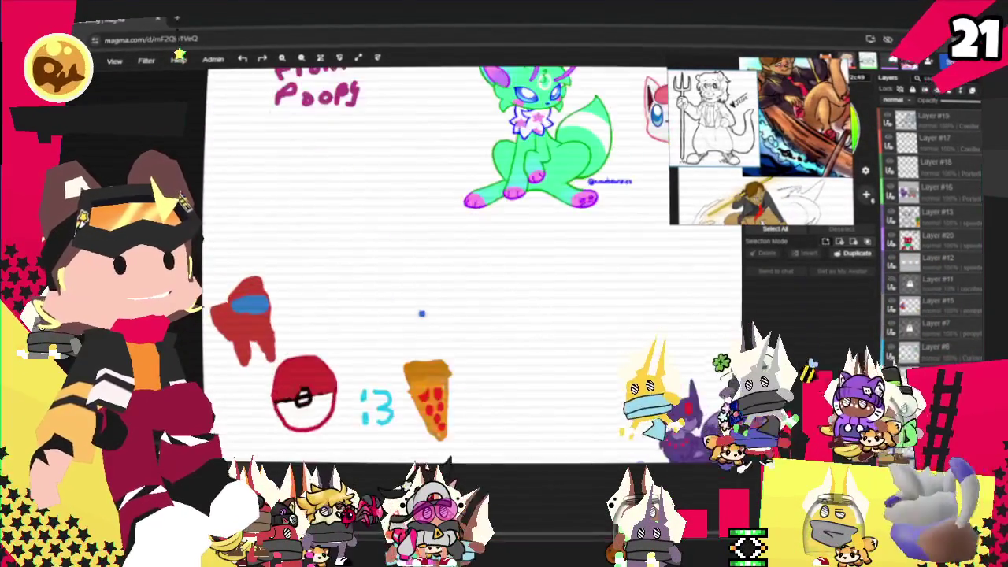
pyautogui.scroll(3, 420, 310)
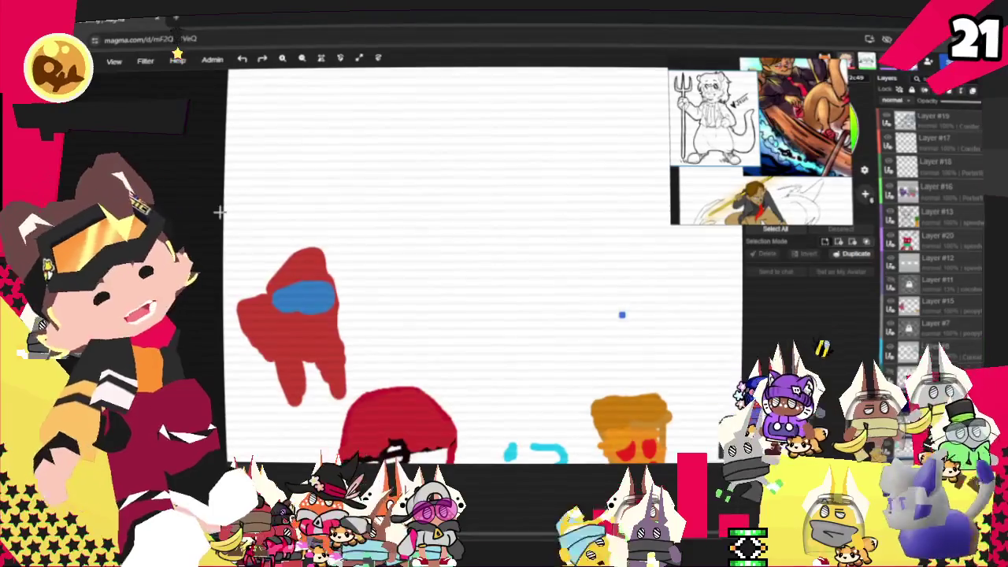
pyautogui.scroll(-1, 622, 315)
pyautogui.scroll(-2, 567, 299)
pyautogui.scroll(-2, 475, 281)
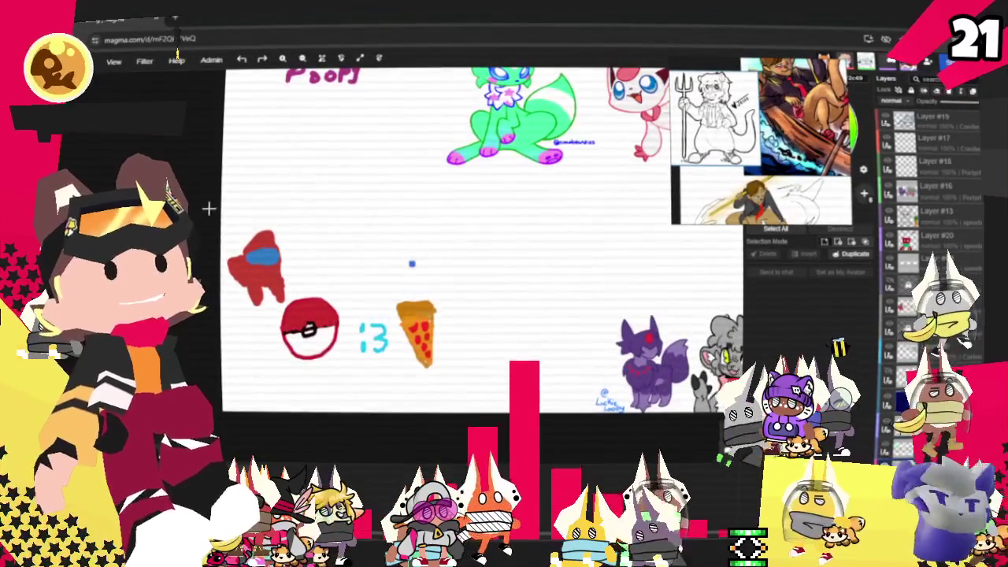
pyautogui.scroll(1, 209, 208)
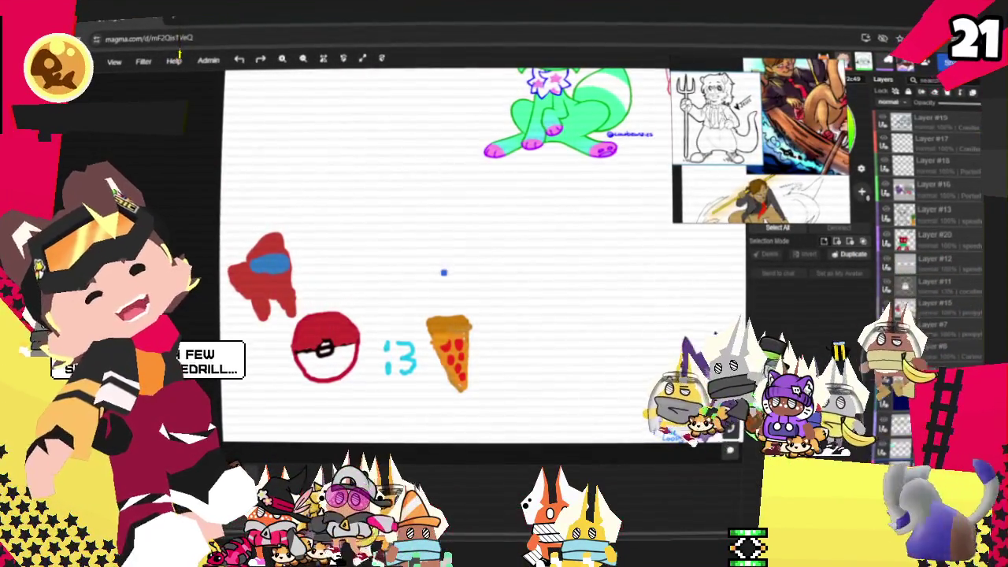
pyautogui.scroll(5, 261, 289)
pyautogui.scroll(-5, 261, 289)
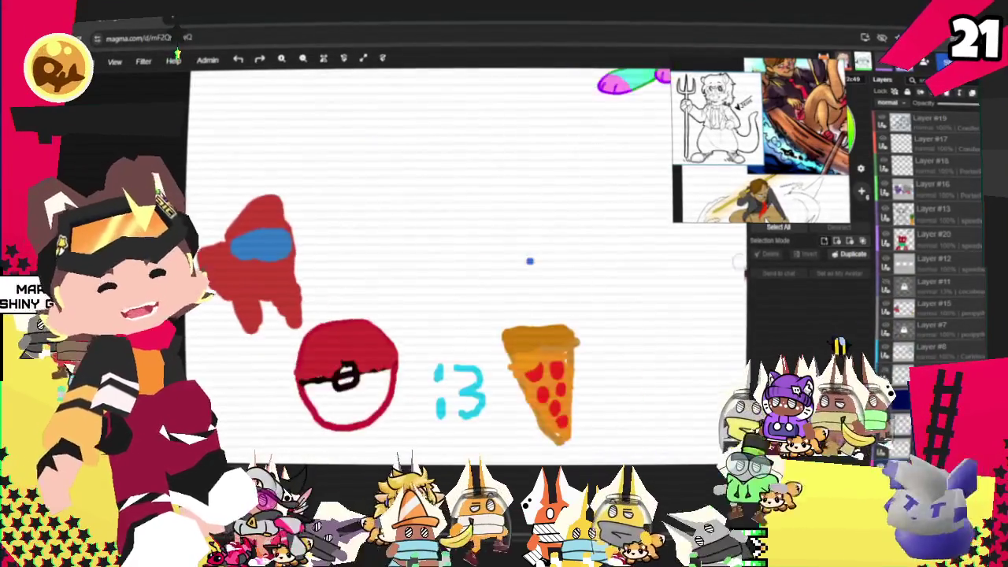
pyautogui.scroll(-3, 261, 289)
pyautogui.scroll(3, 623, 382)
pyautogui.scroll(3, 538, 287)
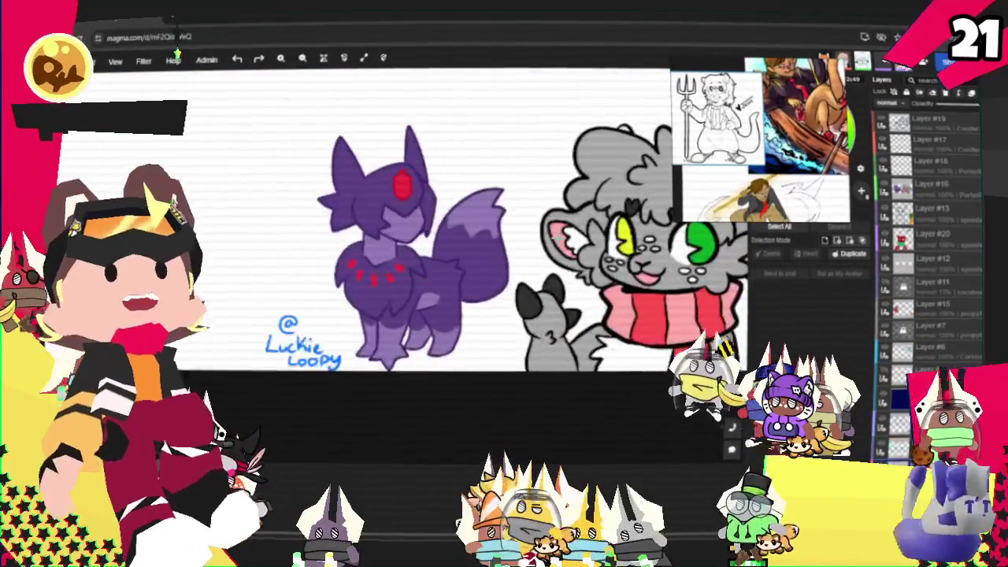
pyautogui.scroll(-1, 449, 389)
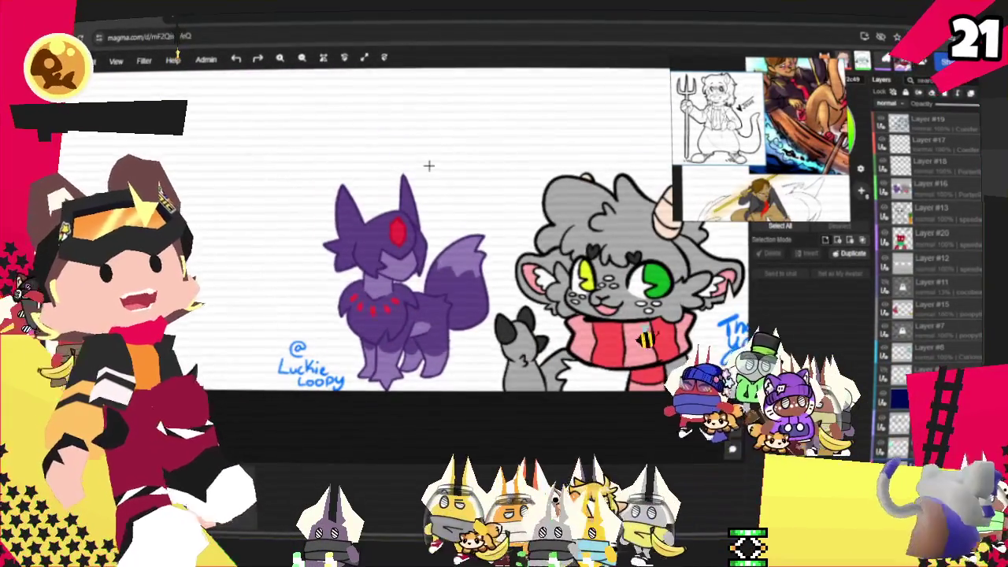
pyautogui.scroll(2, 428, 165)
pyautogui.scroll(-2, 393, 173)
pyautogui.scroll(1, 394, 205)
pyautogui.scroll(1, 425, 403)
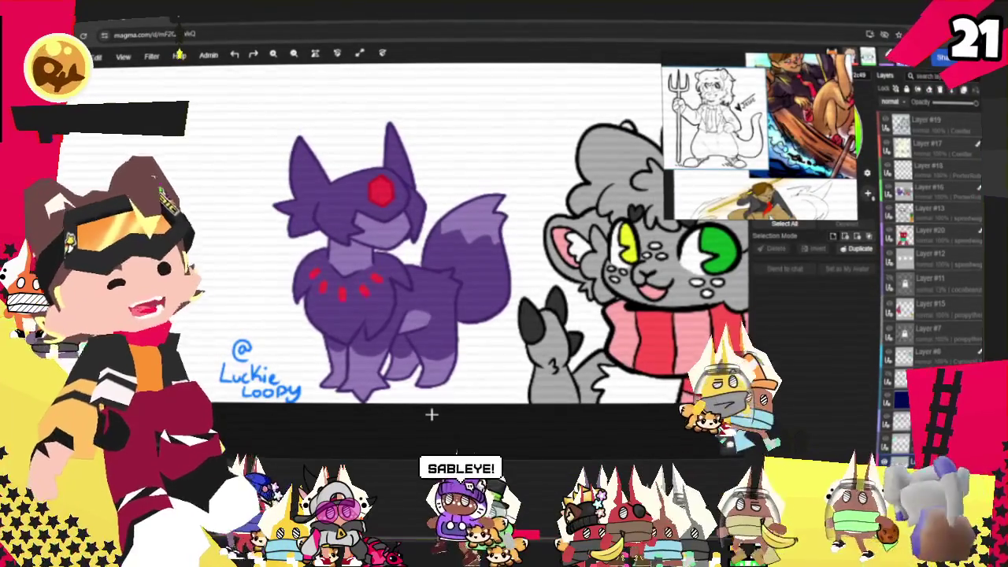
pyautogui.scroll(-3, 317, 383)
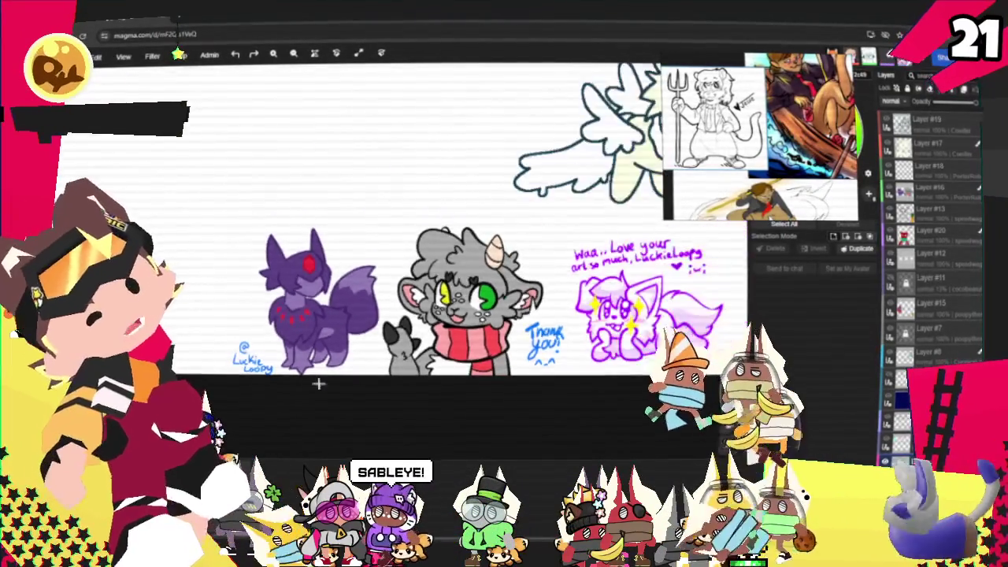
pyautogui.scroll(3, 465, 392)
pyautogui.scroll(2, 511, 365)
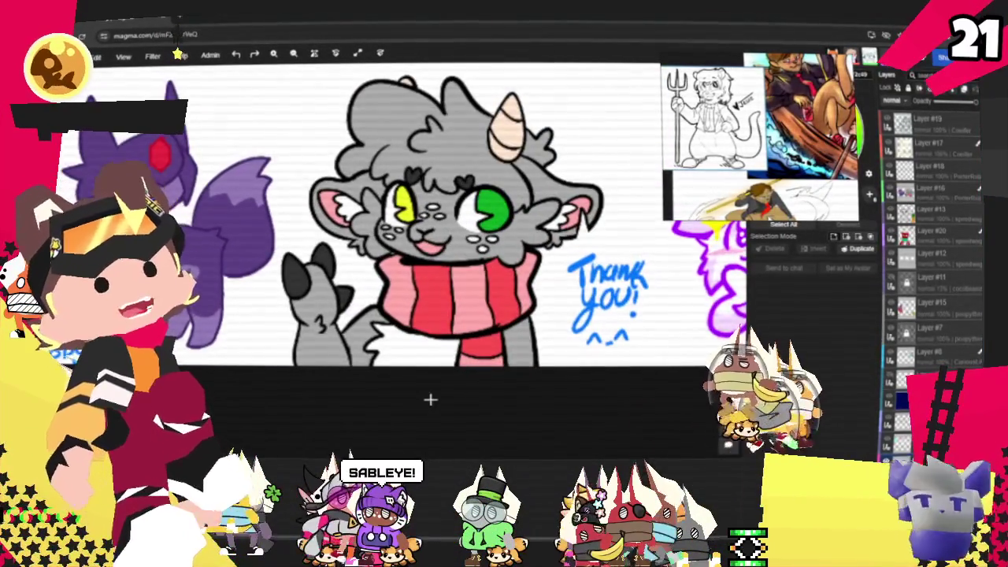
pyautogui.scroll(-1, 360, 400)
pyautogui.scroll(-1, 339, 412)
pyautogui.scroll(-1, 340, 411)
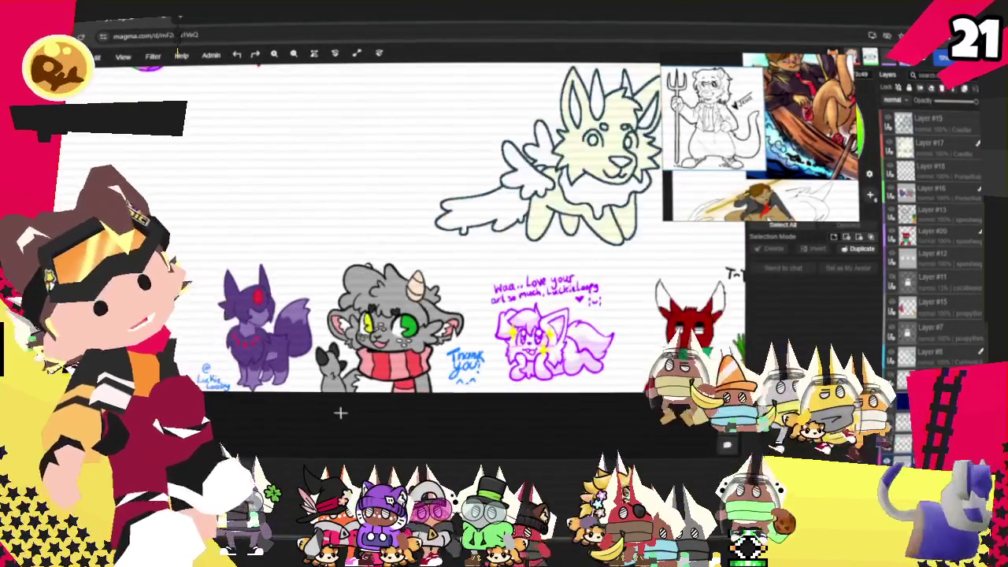
pyautogui.scroll(2, 629, 338)
pyautogui.scroll(1, 628, 337)
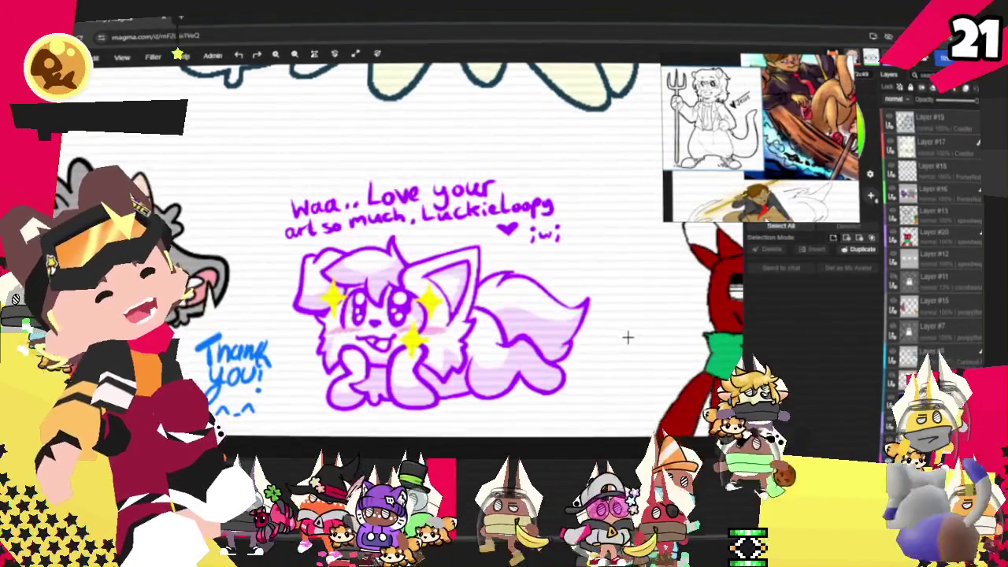
pyautogui.scroll(-2, 629, 337)
pyautogui.scroll(-1, 628, 337)
pyautogui.scroll(-1, 421, 400)
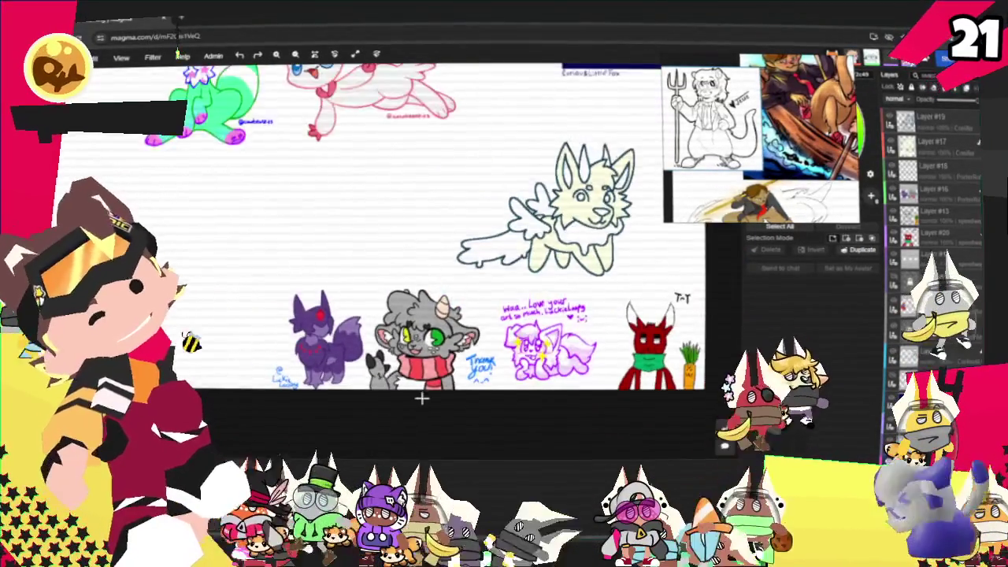
pyautogui.scroll(1, 581, 272)
pyautogui.scroll(2, 581, 273)
pyautogui.scroll(1, 576, 236)
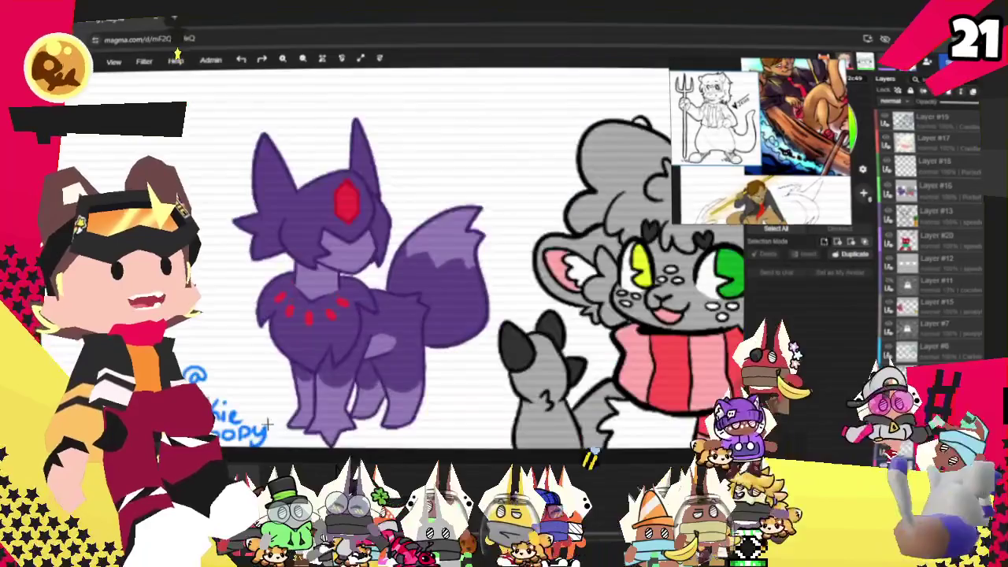
pyautogui.scroll(2, 268, 425)
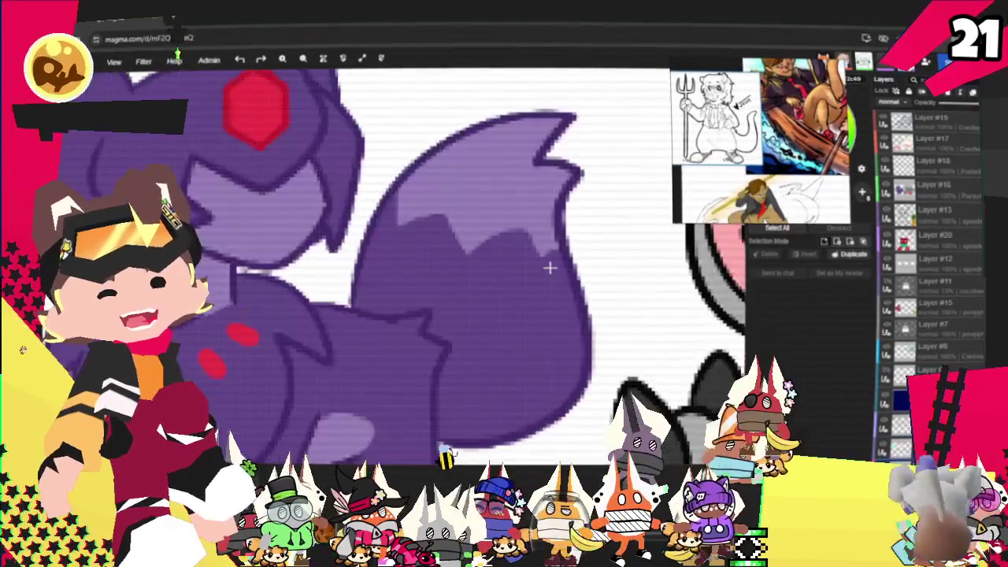
pyautogui.scroll(-3, 549, 268)
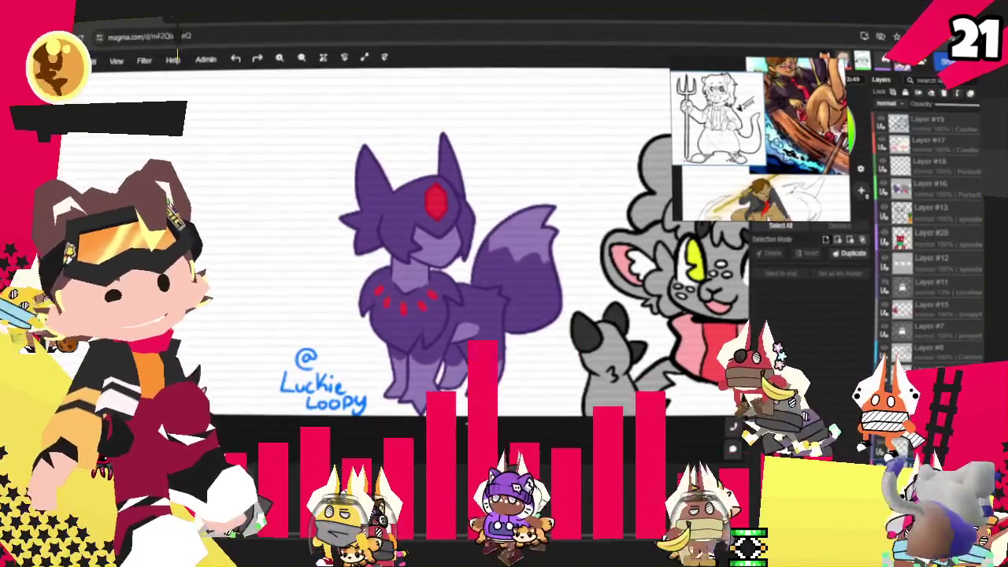
pyautogui.scroll(-2, 294, 290)
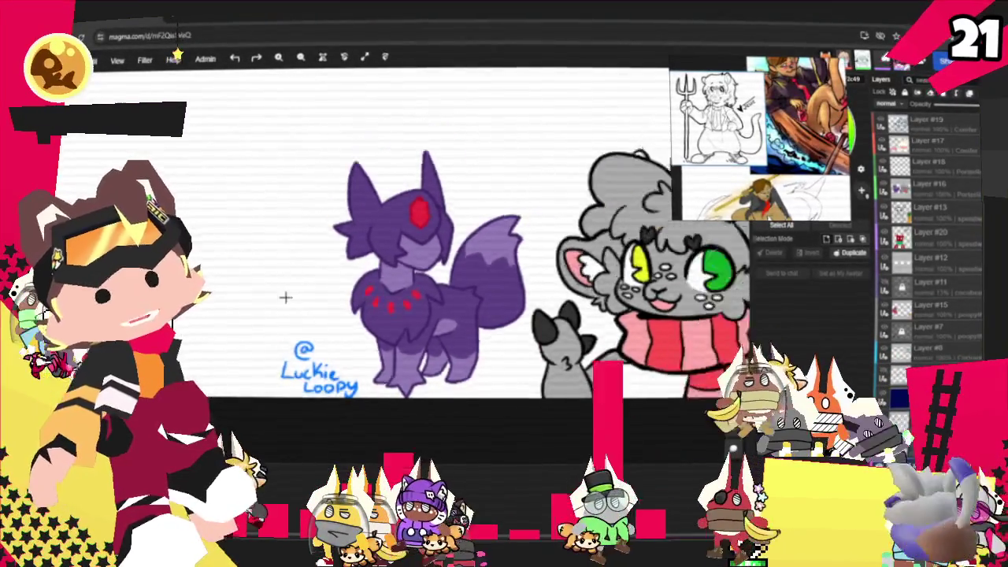
pyautogui.scroll(-3, 284, 295)
pyautogui.scroll(-2, 247, 299)
pyautogui.scroll(5, 574, 170)
pyautogui.scroll(1, 551, 181)
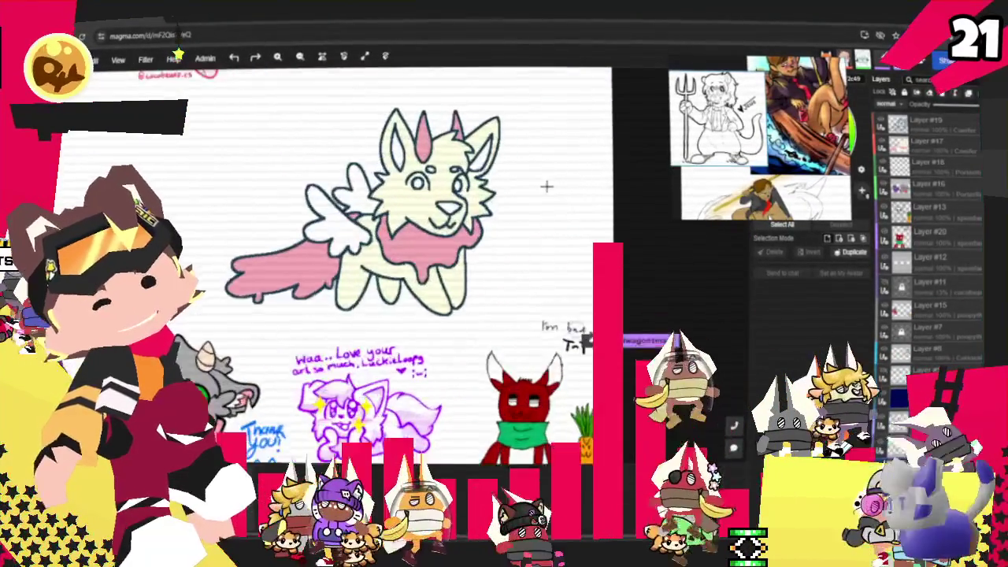
pyautogui.scroll(2, 504, 170)
pyautogui.scroll(1, 504, 189)
pyautogui.scroll(-1, 520, 204)
pyautogui.scroll(-2, 506, 175)
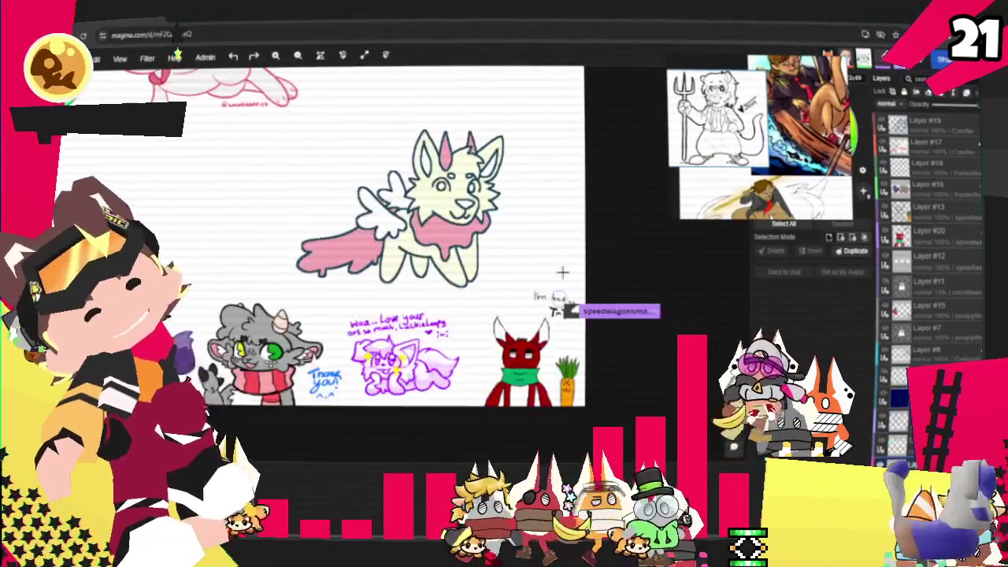
pyautogui.scroll(2, 603, 398)
pyautogui.scroll(2, 574, 424)
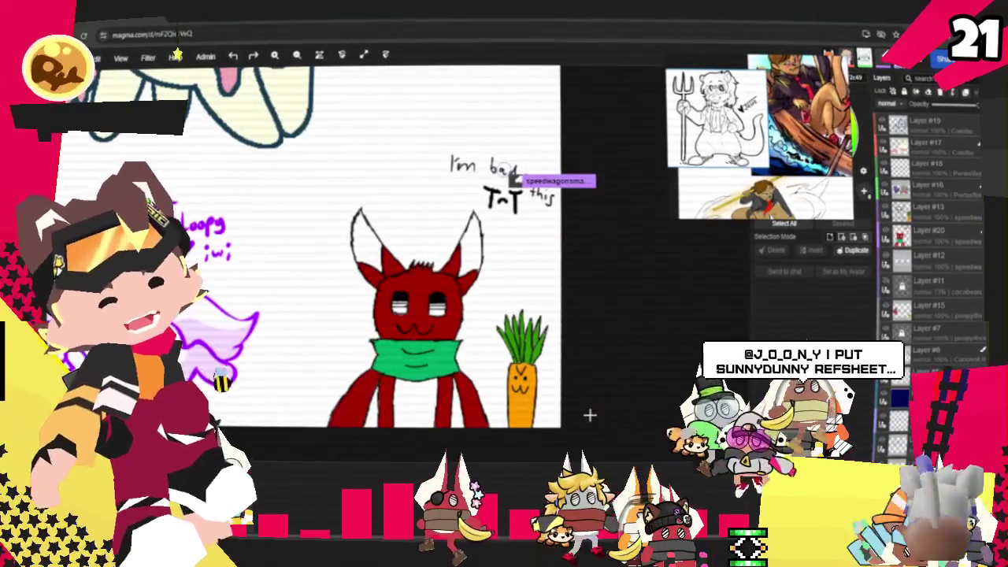
pyautogui.scroll(1, 589, 415)
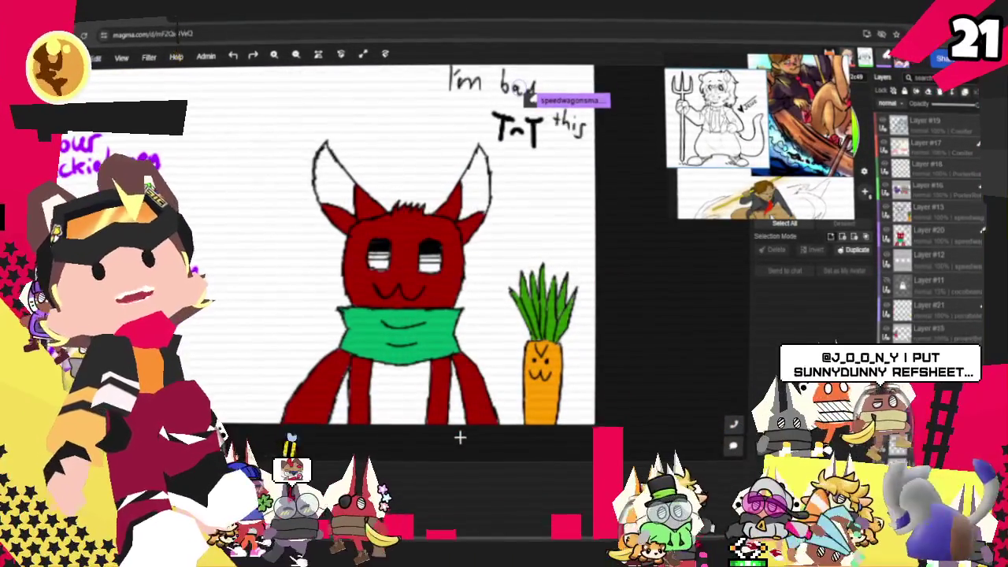
pyautogui.scroll(-1, 423, 370)
pyautogui.scroll(-1, 425, 370)
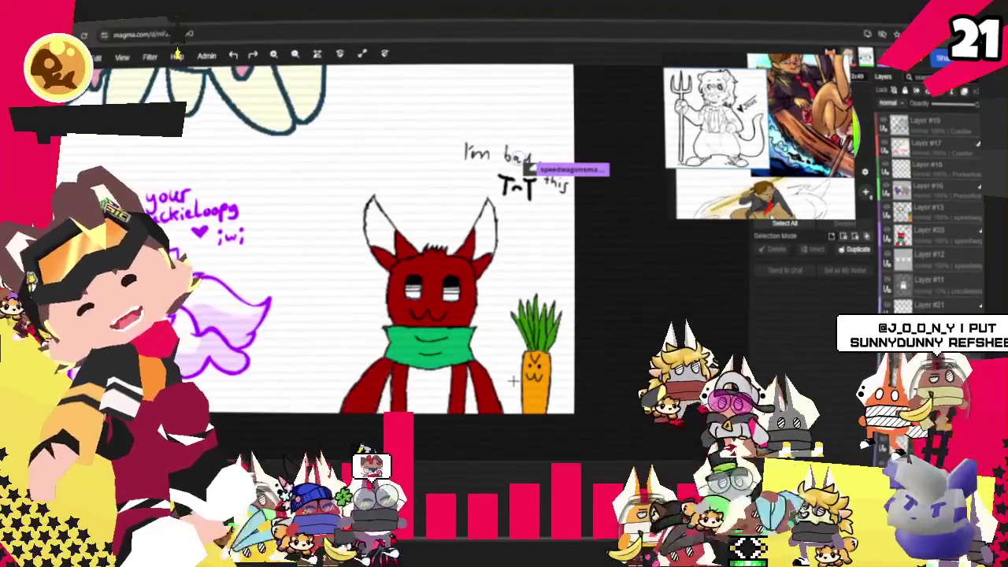
pyautogui.scroll(-2, 488, 378)
pyautogui.scroll(-1, 514, 382)
pyautogui.scroll(-1, 518, 354)
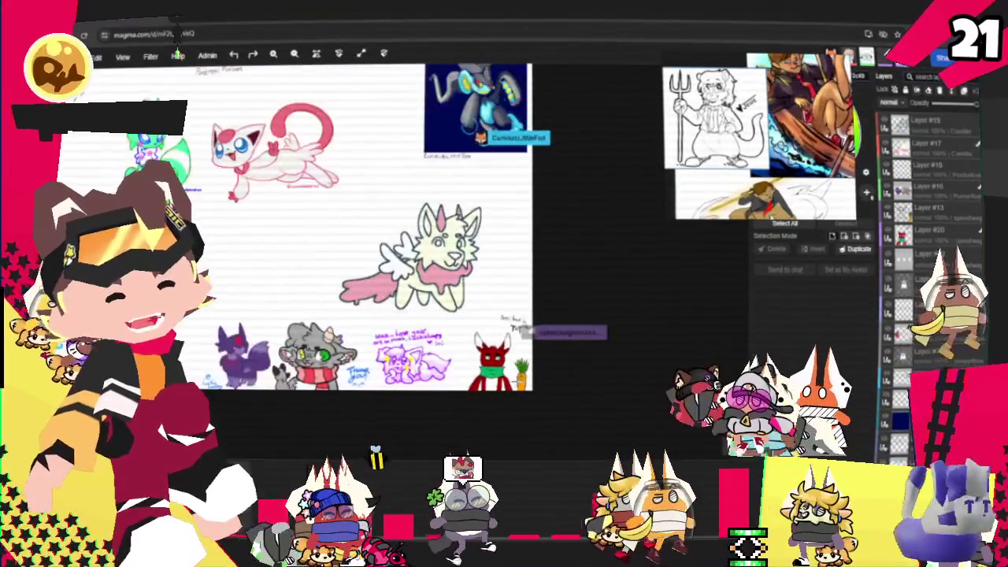
pyautogui.scroll(-1, 523, 331)
pyautogui.scroll(2, 361, 278)
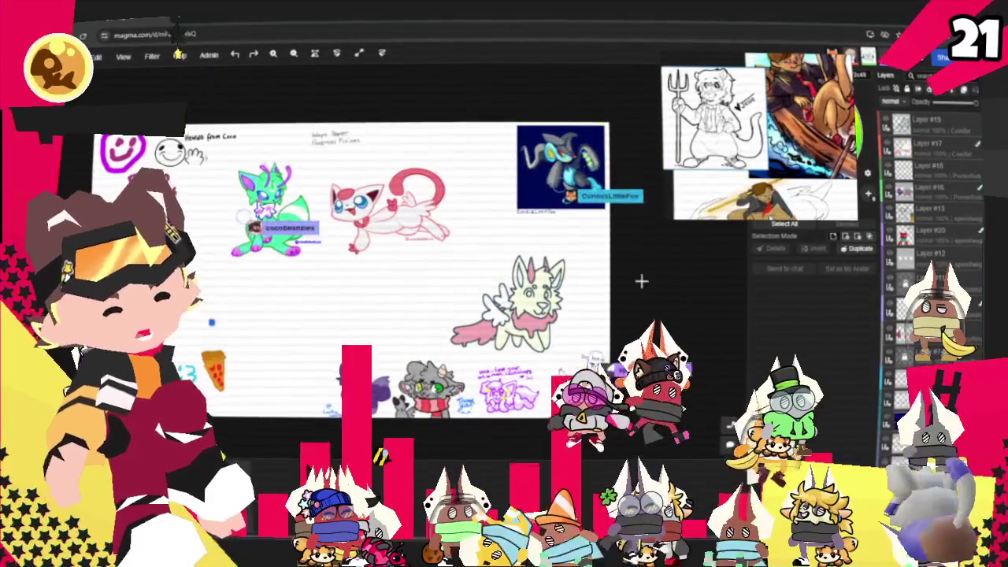
pyautogui.scroll(-1, 653, 282)
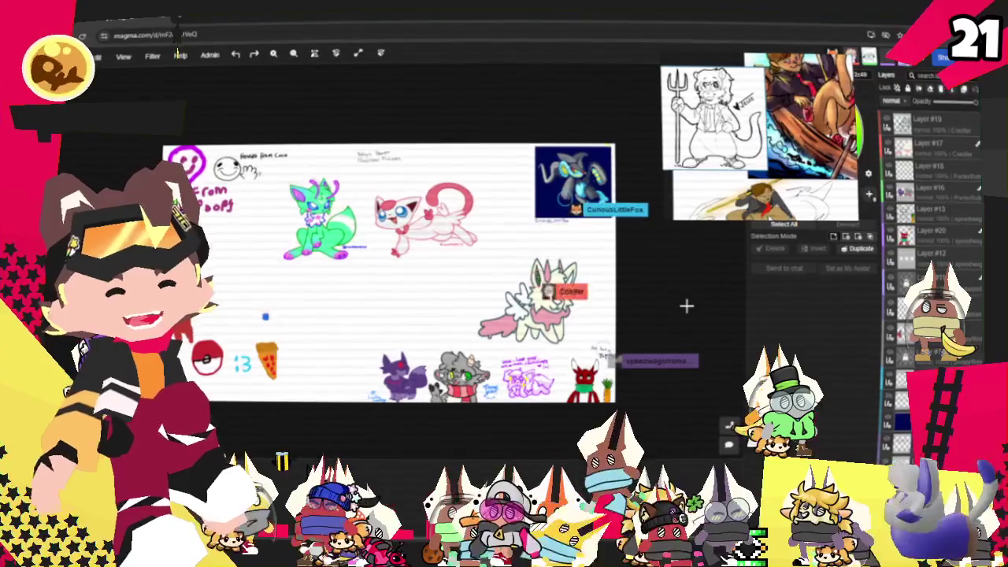
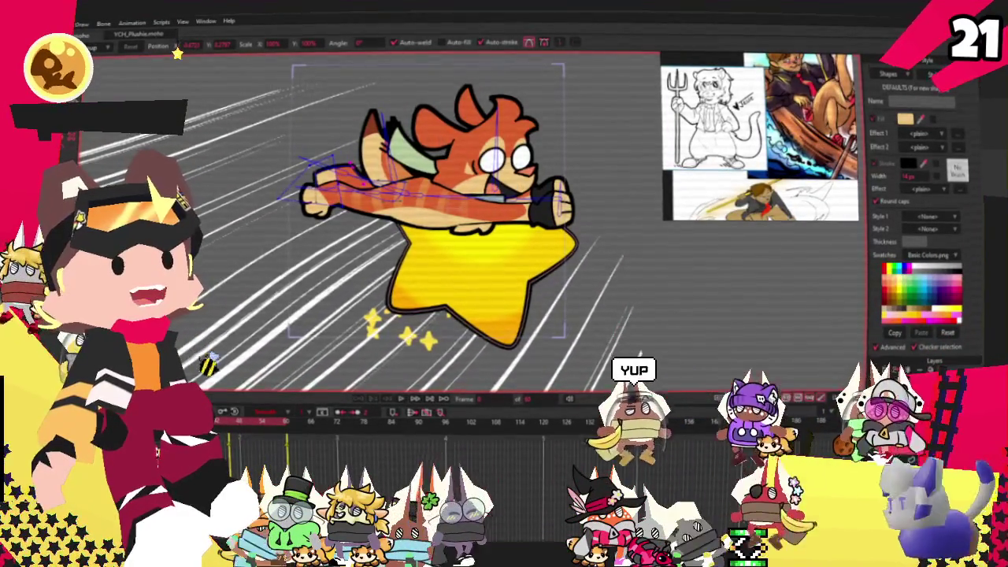
# - Open ExcitedCharacterYCH.moho from Moho's recent files
pyautogui.hotkey('alt', 'f')
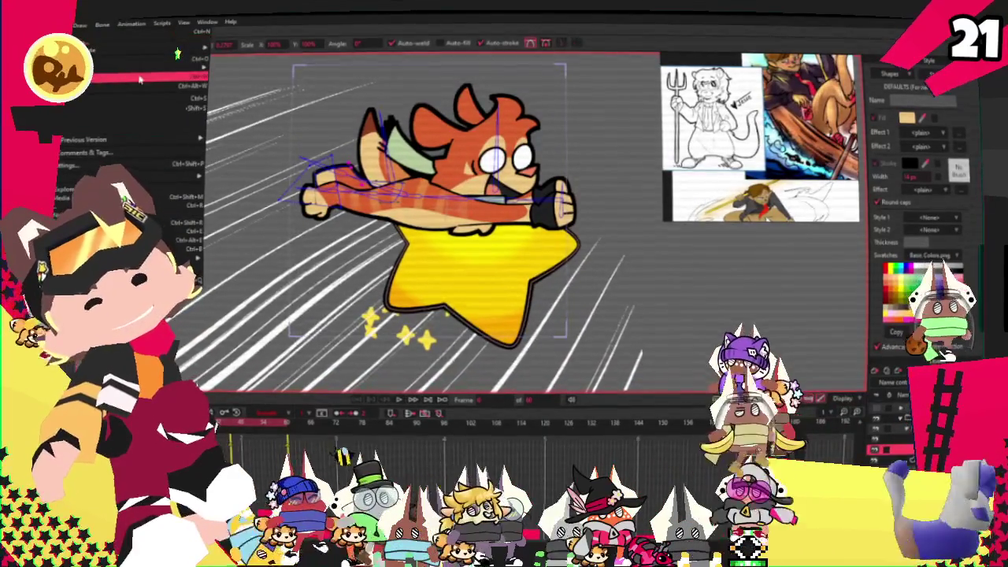
pyautogui.moveTo(126, 69)
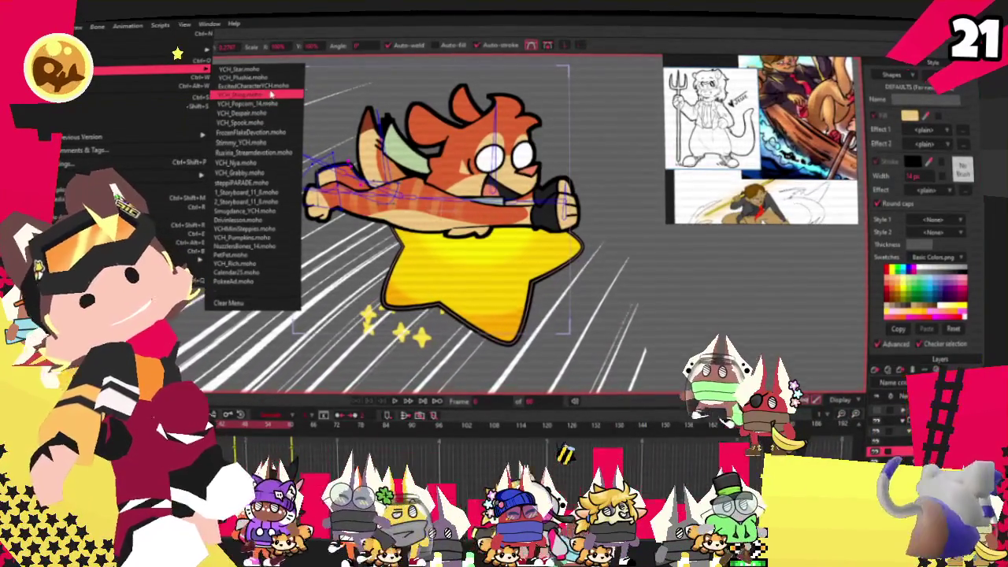
pyautogui.click(274, 89)
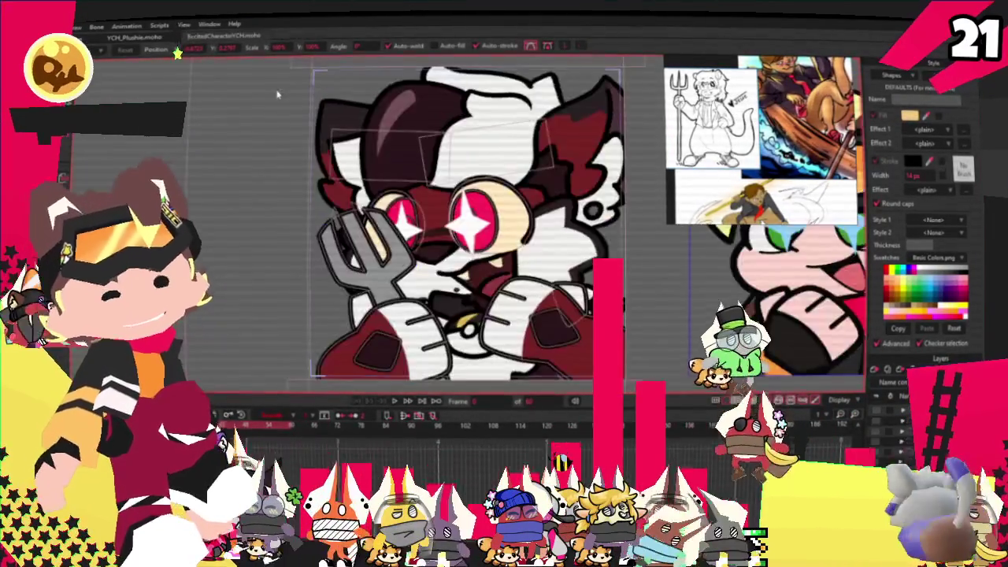
pyautogui.scroll(2, 371, 118)
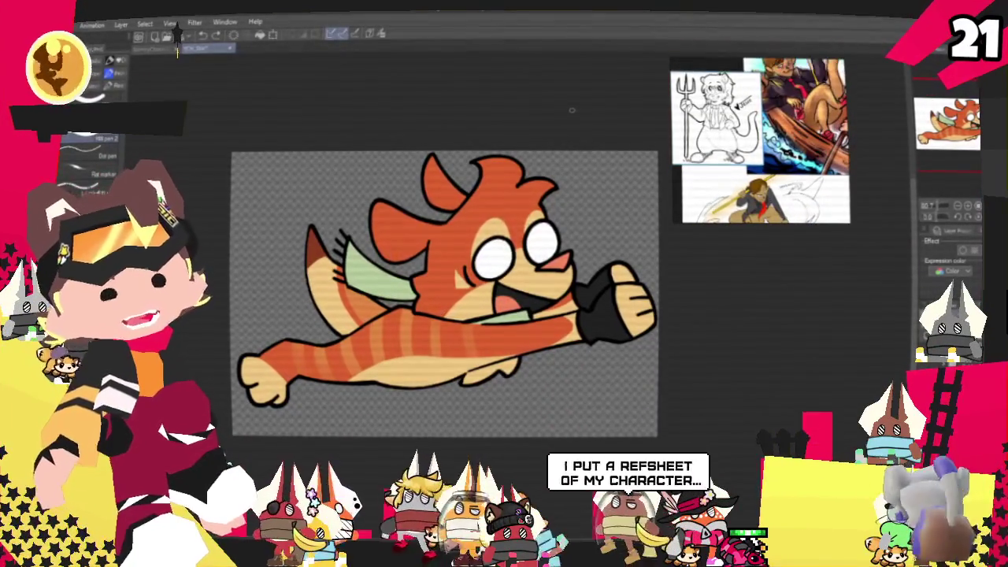
# - Move the reference images right and zoom the board out to show the blue head sketch
pyautogui.moveTo(733, 65); pyautogui.dragTo(801, 59)
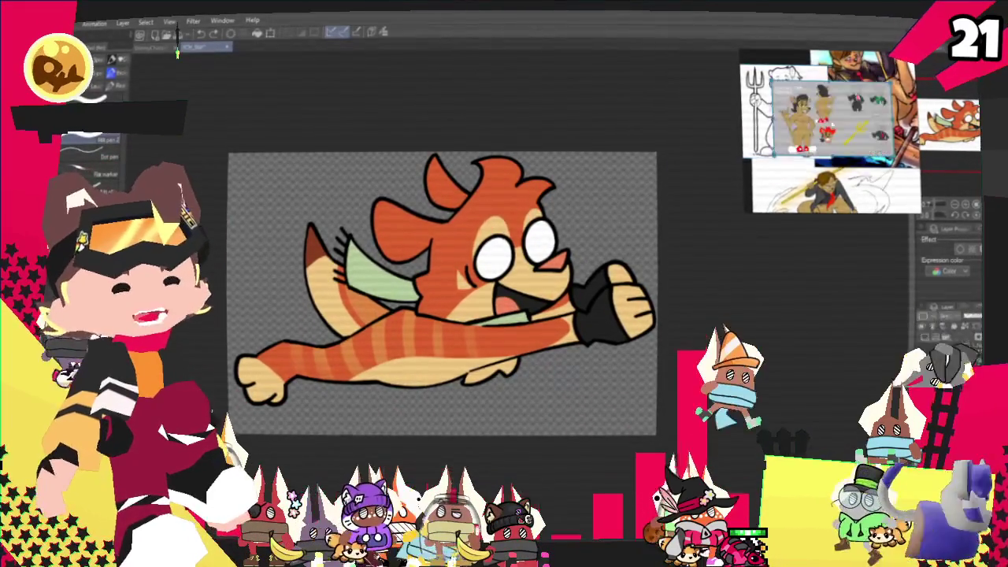
pyautogui.scroll(-3, 859, 130)
pyautogui.scroll(-2, 858, 130)
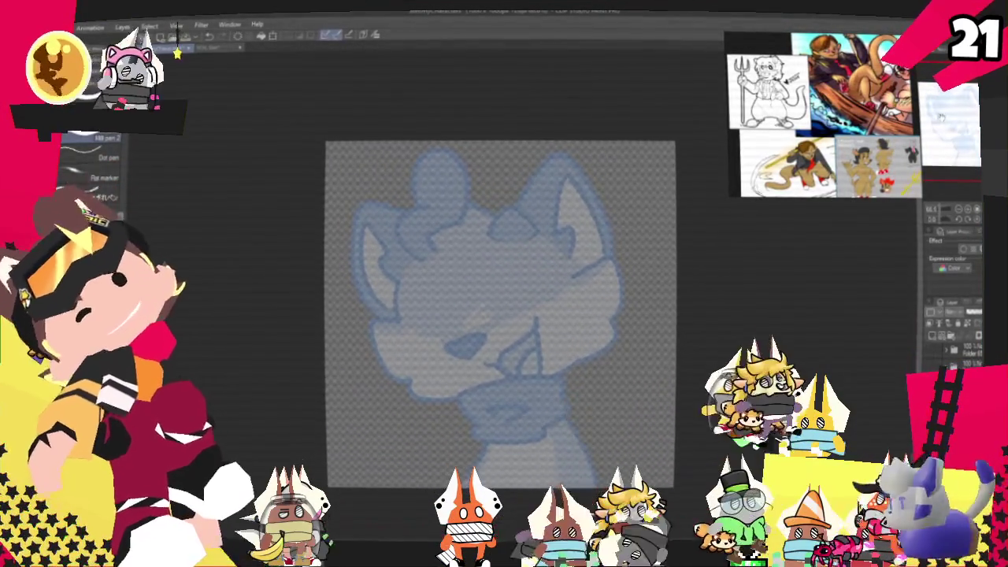
# - With the Pencil and a zoomed-in view, sketch the left curve of the hair oval
pyautogui.press('p')
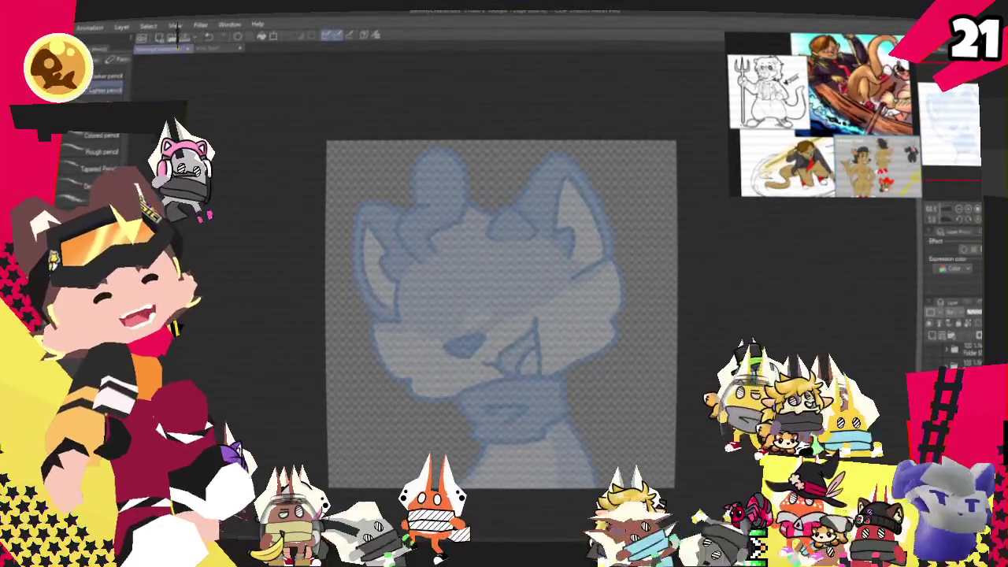
pyautogui.hotkey('ctrl', '+')
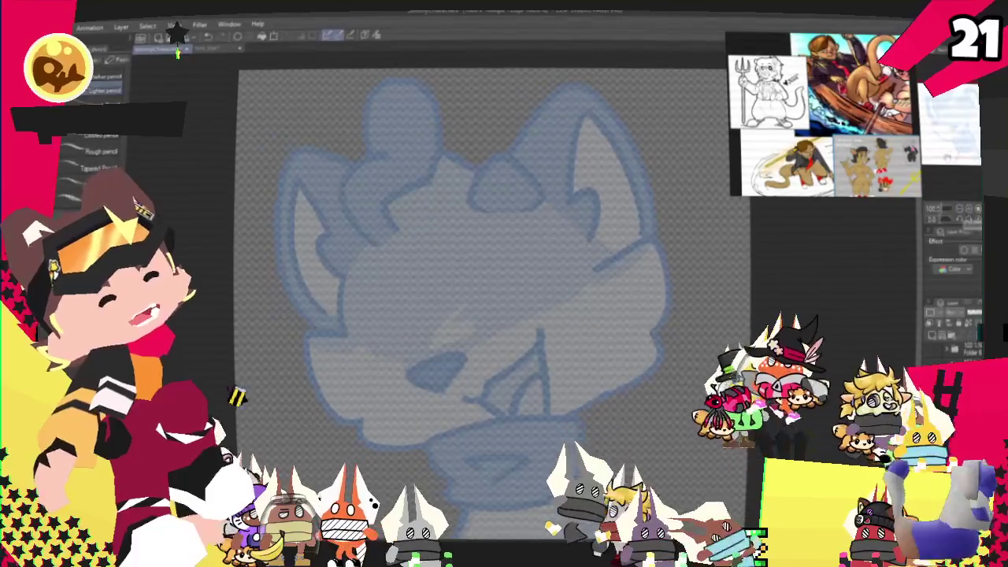
pyautogui.hotkey('ctrl', 'z')
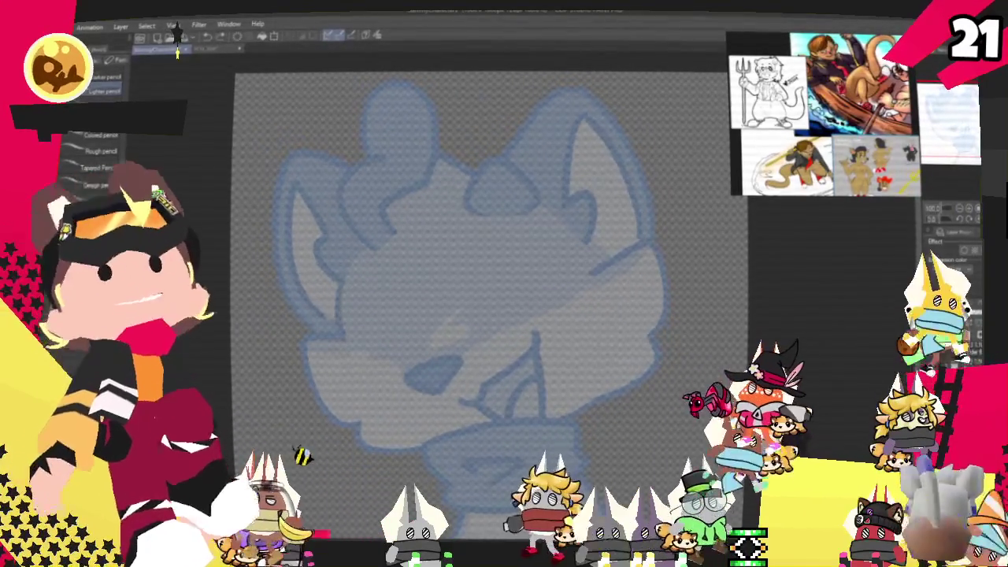
pyautogui.moveTo(329, 335); pyautogui.dragTo(468, 168)
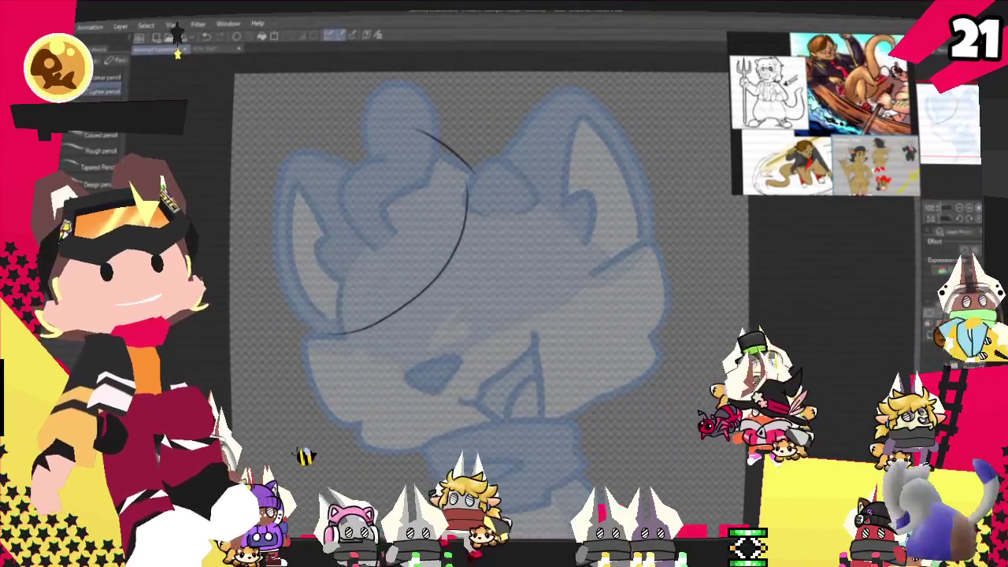
pyautogui.moveTo(401, 128); pyautogui.dragTo(311, 280)
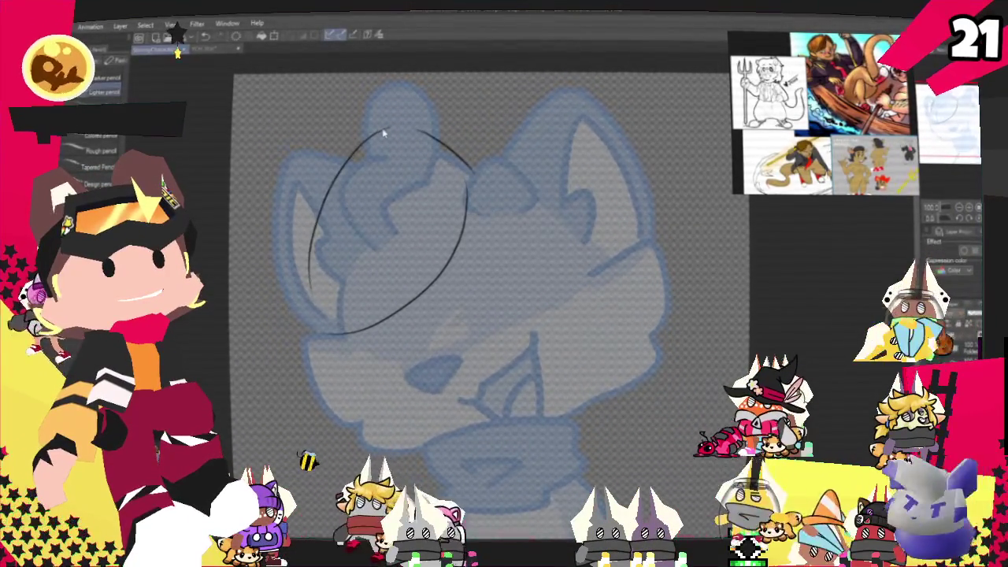
pyautogui.hotkey('ctrl', 'z')
pyautogui.moveTo(366, 141); pyautogui.dragTo(295, 287)
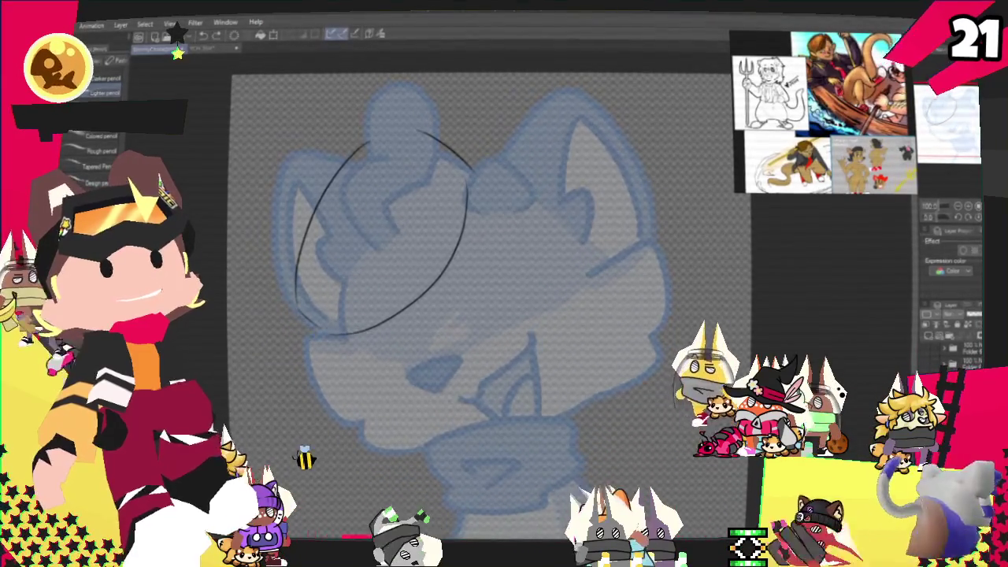
# - Add the oval's lower arc, inner loop and strand lines, and double the lower-right hair curve
pyautogui.moveTo(300, 314); pyautogui.dragTo(408, 250)
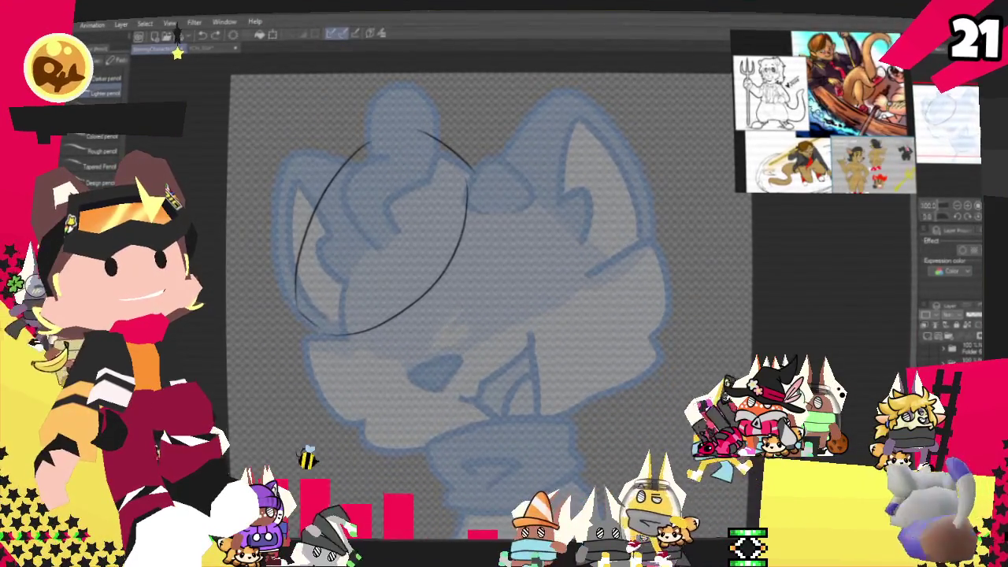
pyautogui.moveTo(422, 153); pyautogui.dragTo(319, 334)
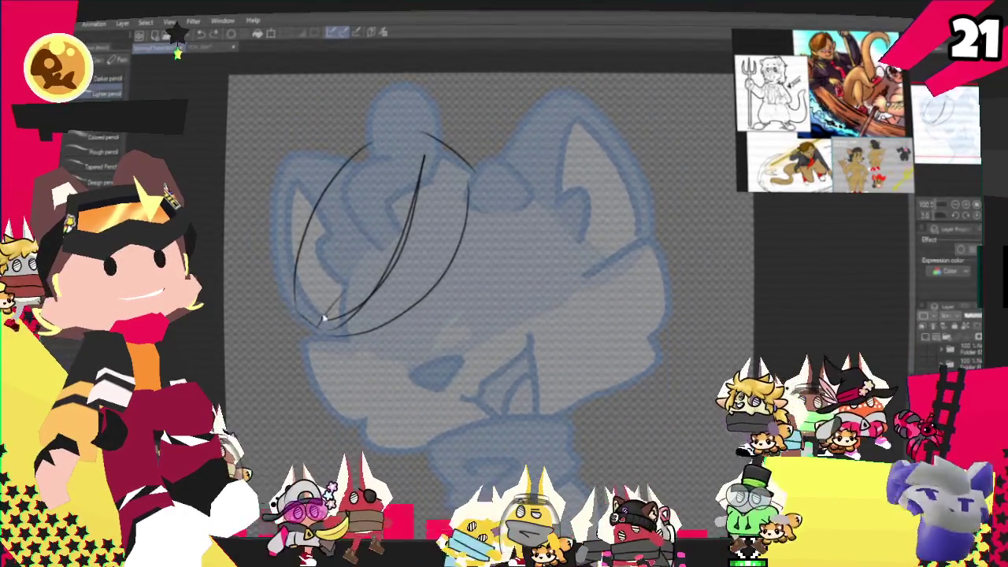
pyautogui.moveTo(348, 151); pyautogui.dragTo(323, 268)
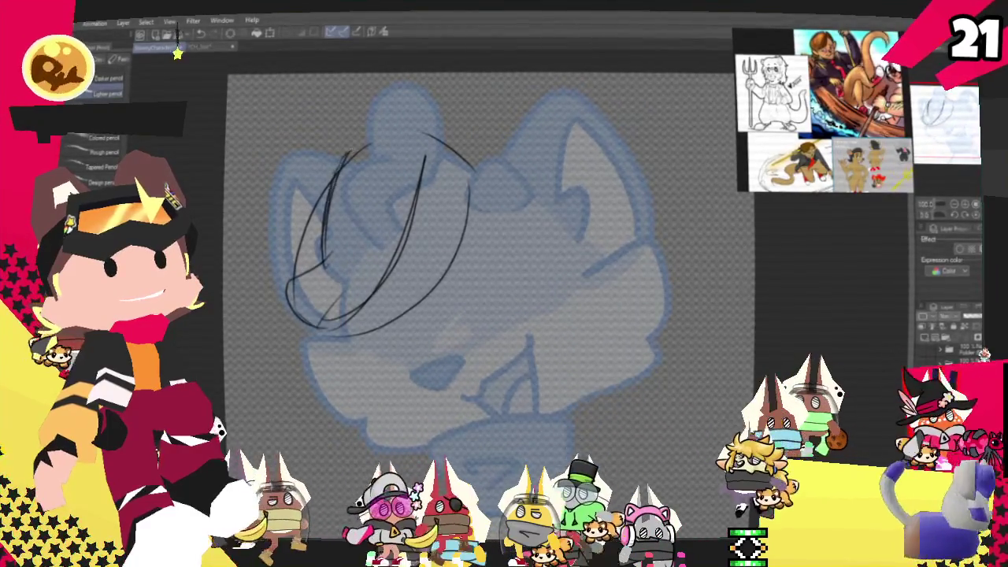
pyautogui.moveTo(315, 197); pyautogui.dragTo(422, 134)
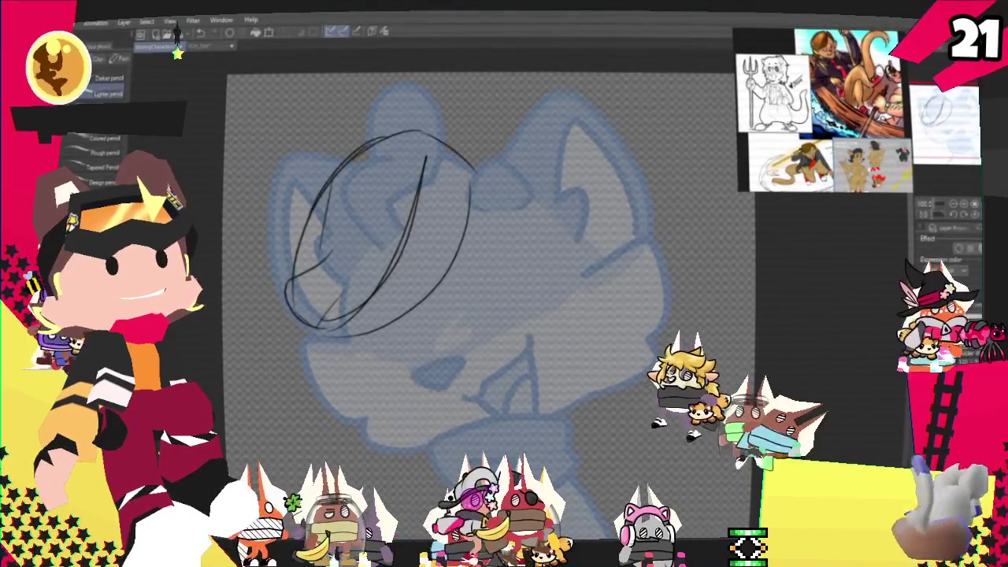
pyautogui.moveTo(315, 267); pyautogui.dragTo(280, 298)
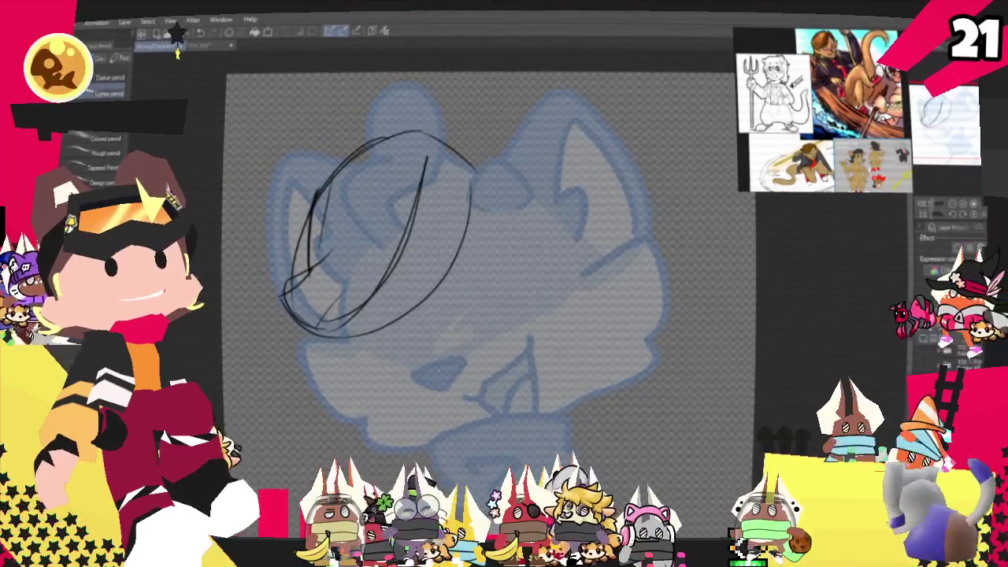
pyautogui.press('p')
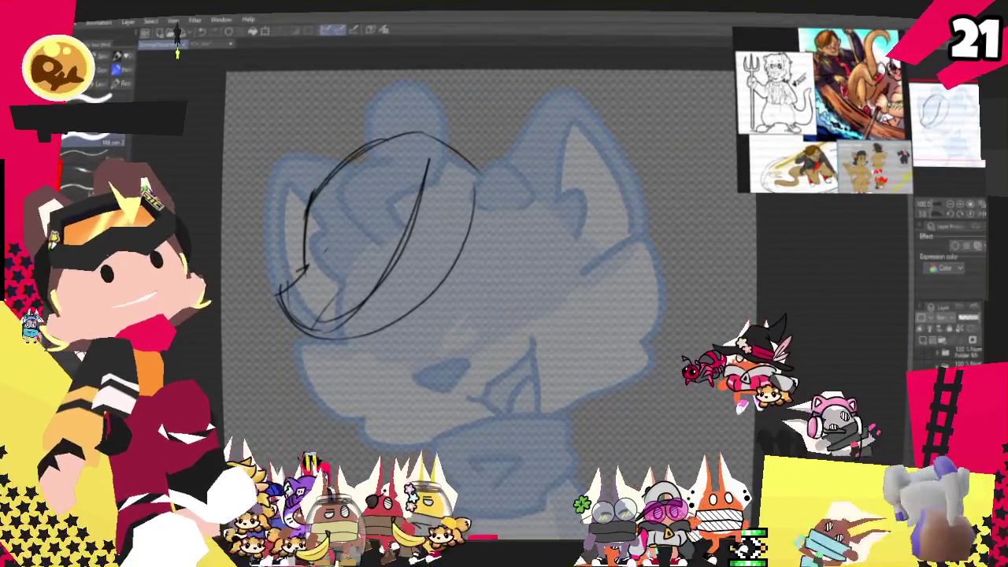
pyautogui.press('p')
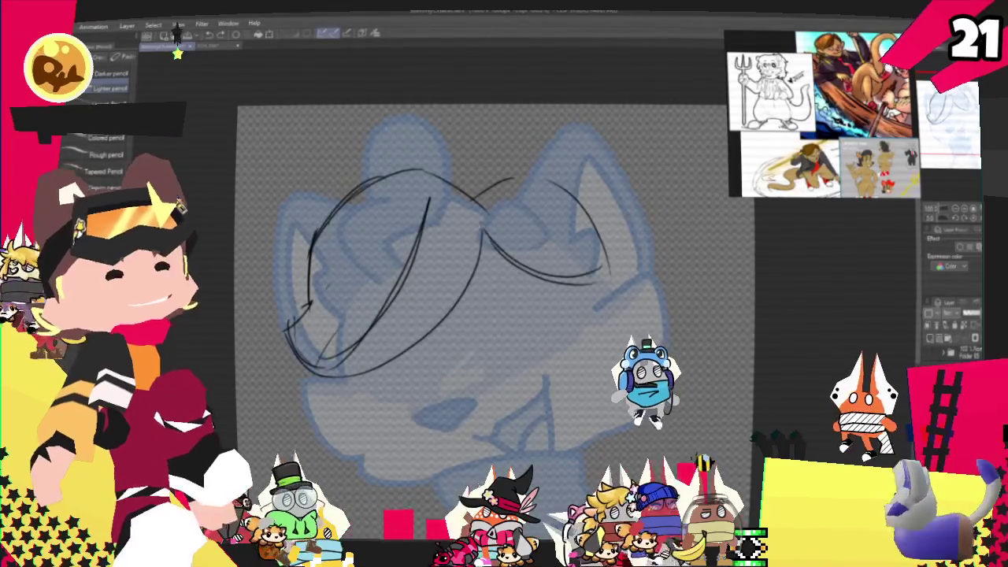
pyautogui.moveTo(484, 232); pyautogui.dragTo(606, 271)
# - Pencil the right hair loop, the top of the head and the left ear's outer curve
pyautogui.moveTo(501, 195); pyautogui.dragTo(602, 272)
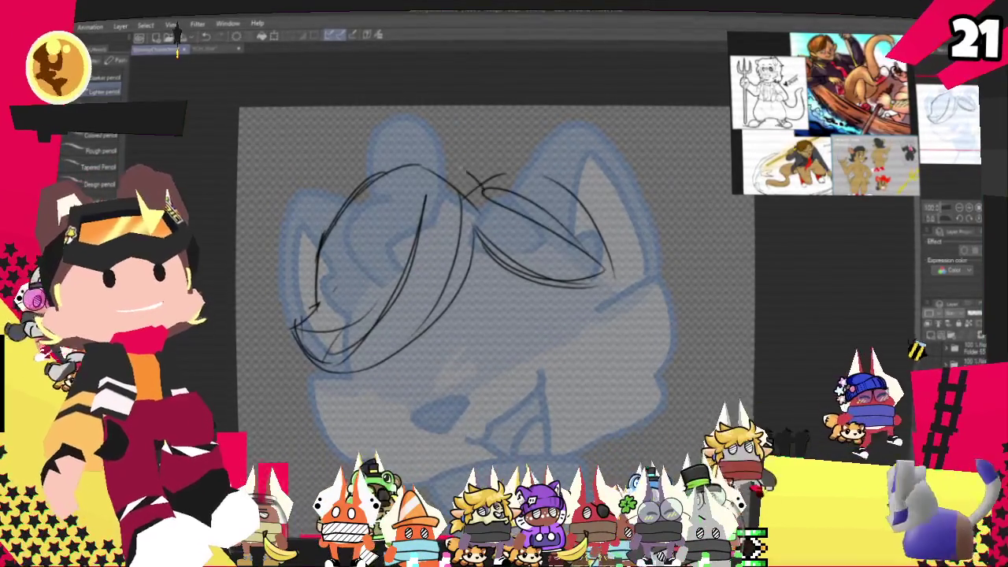
pyautogui.moveTo(397, 164); pyautogui.dragTo(504, 175)
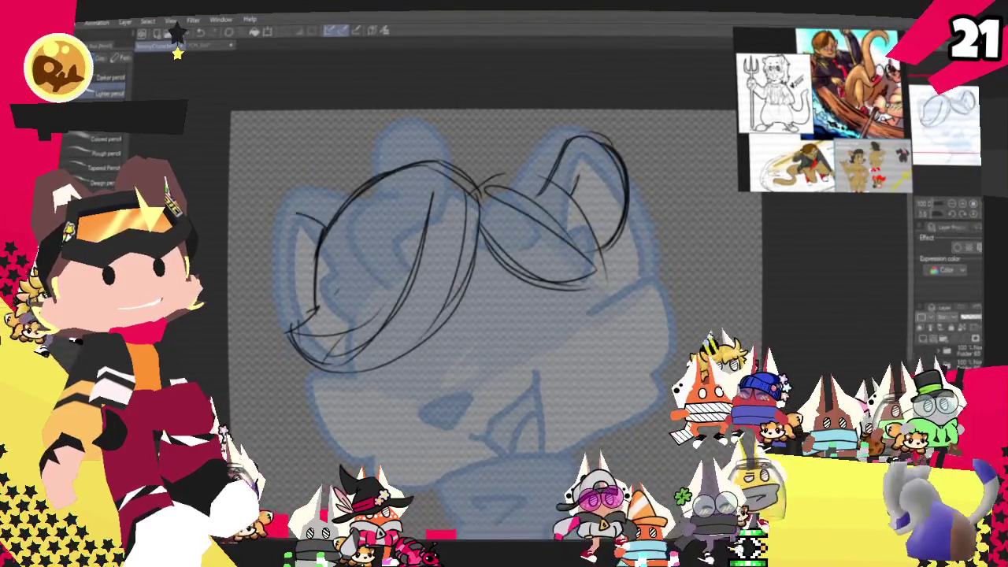
pyautogui.moveTo(277, 203); pyautogui.dragTo(290, 330)
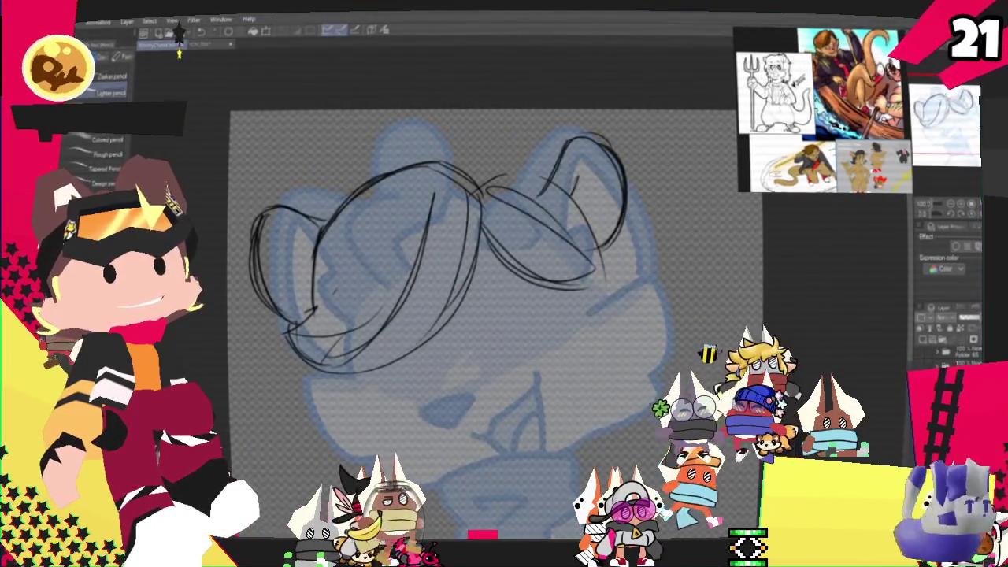
pyautogui.press('m')
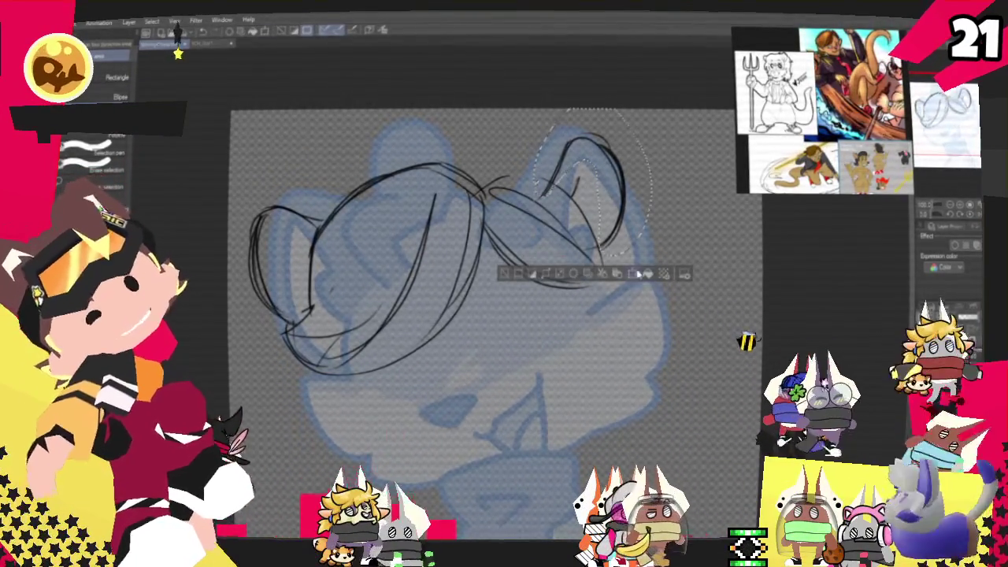
# - Raise and slightly rotate the selected right ear with a Ctrl+T transform
pyautogui.hotkey('ctrl', 't')
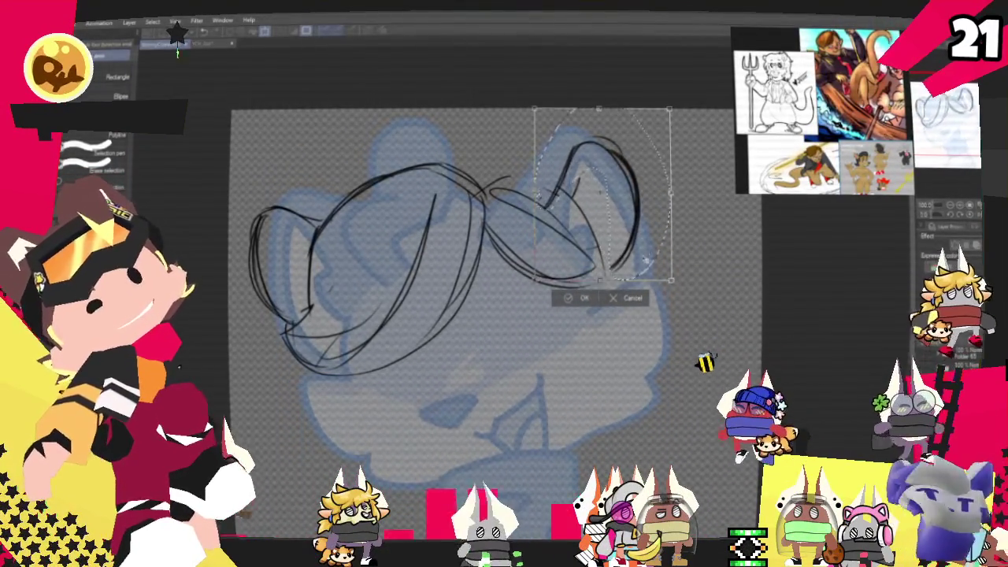
pyautogui.moveTo(646, 260); pyautogui.dragTo(668, 256)
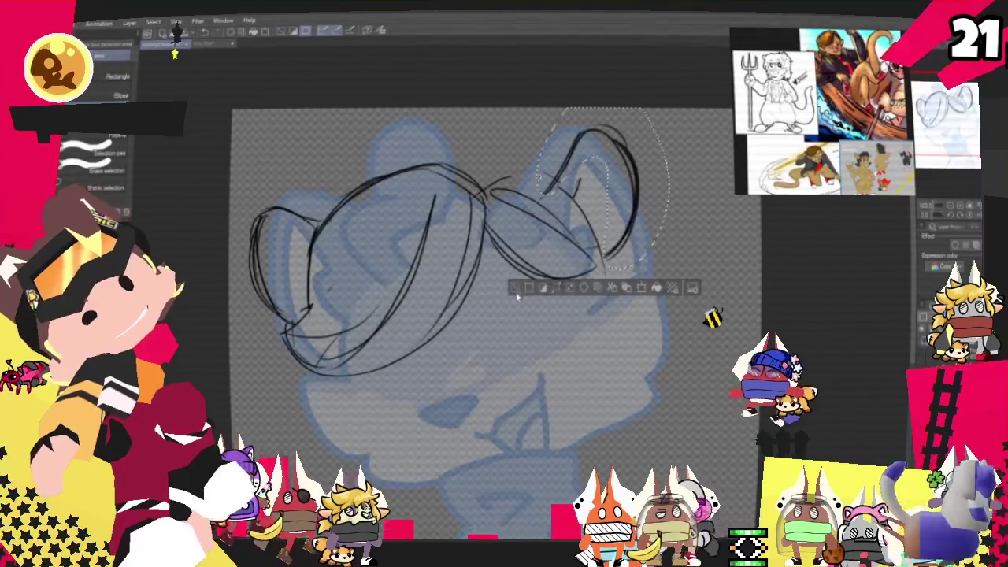
pyautogui.press('p')
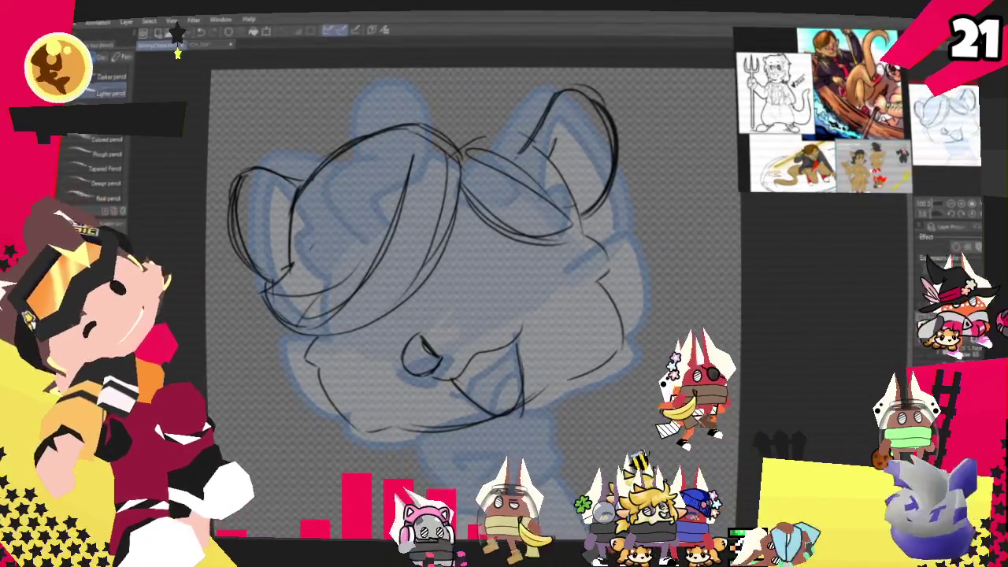
# - Sketch strokes around the chin and neck plus a diagonal stroke by the neck bow
pyautogui.scroll(3, 473, 236)
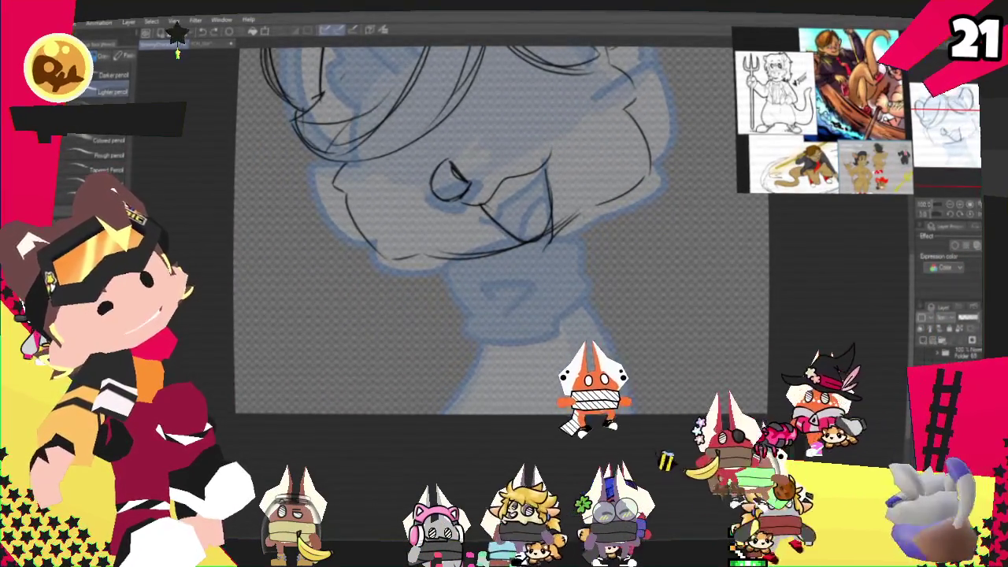
pyautogui.moveTo(584, 217); pyautogui.dragTo(624, 229)
pyautogui.moveTo(555, 276)
pyautogui.mouseDown()
pyautogui.moveTo(614, 249)
pyautogui.moveTo(540, 297)
pyautogui.moveTo(556, 284)
pyautogui.moveTo(534, 317)
pyautogui.mouseUp()
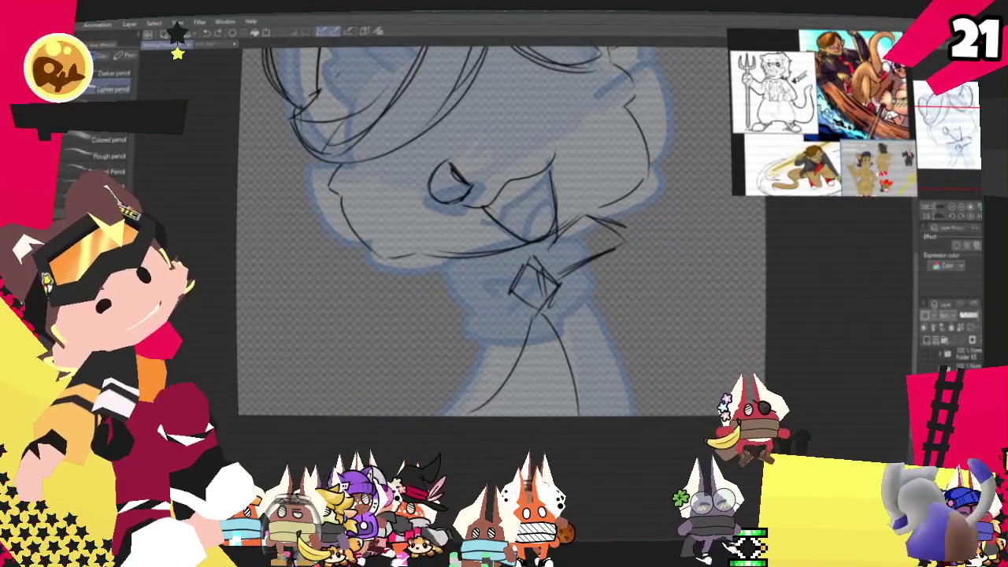
pyautogui.moveTo(575, 384); pyautogui.dragTo(516, 414)
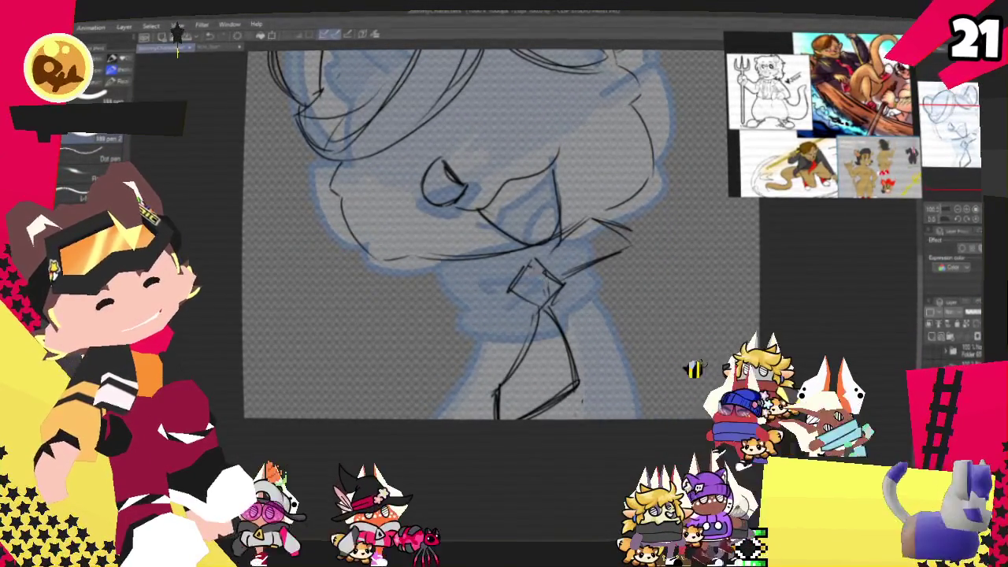
# - Pencil jacket lapel lines on both sides of the neck bow, darkening the right lapel
pyautogui.press('p')
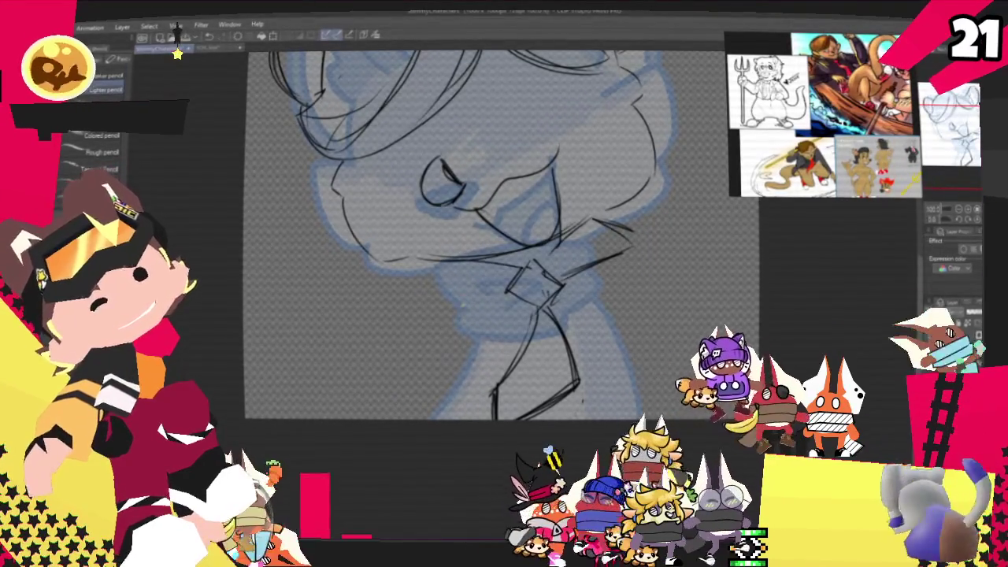
pyautogui.moveTo(436, 265); pyautogui.dragTo(504, 297)
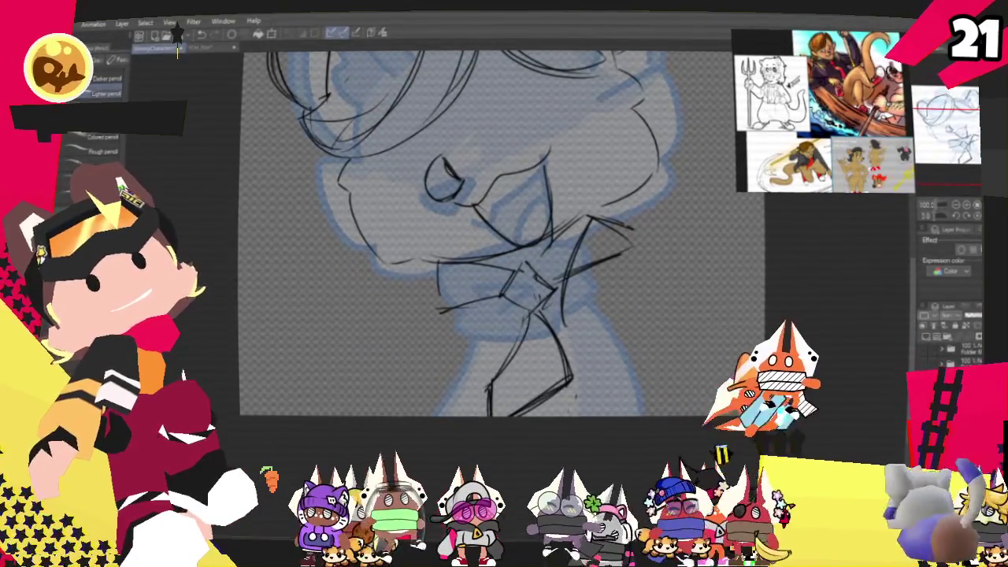
pyautogui.moveTo(593, 232); pyautogui.dragTo(646, 284)
pyautogui.moveTo(583, 237); pyautogui.dragTo(615, 409)
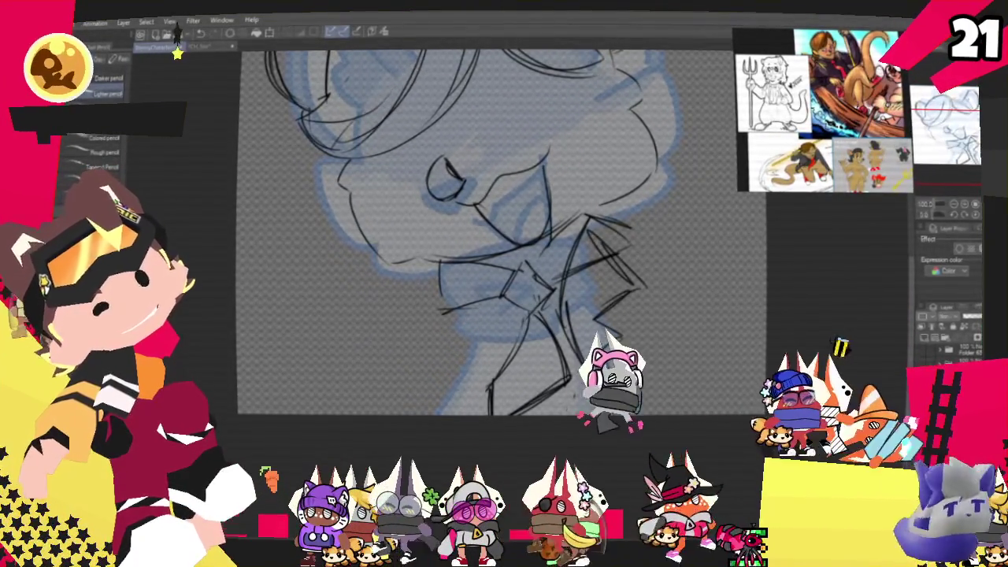
pyautogui.moveTo(434, 271); pyautogui.dragTo(457, 369)
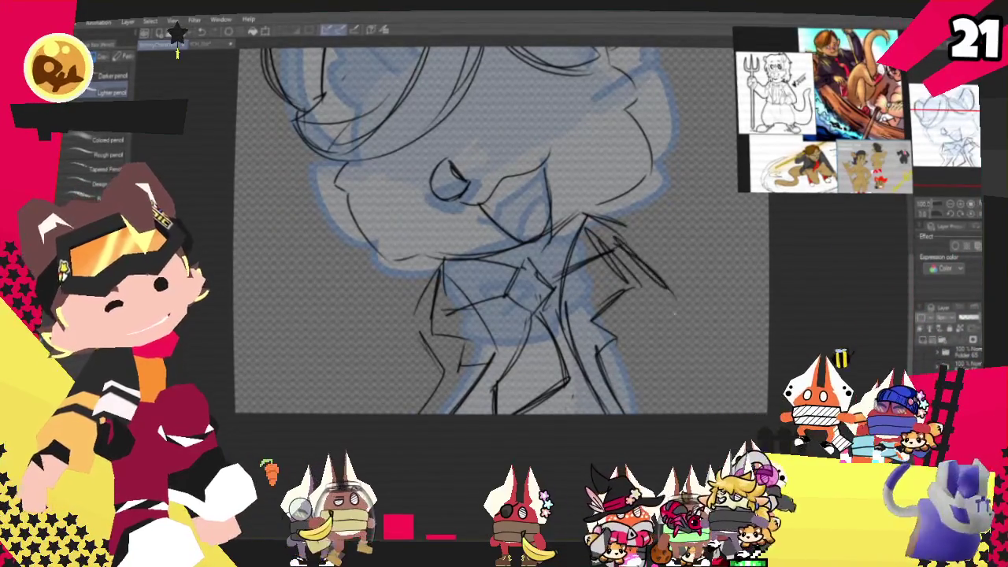
pyautogui.moveTo(676, 315); pyautogui.dragTo(626, 381)
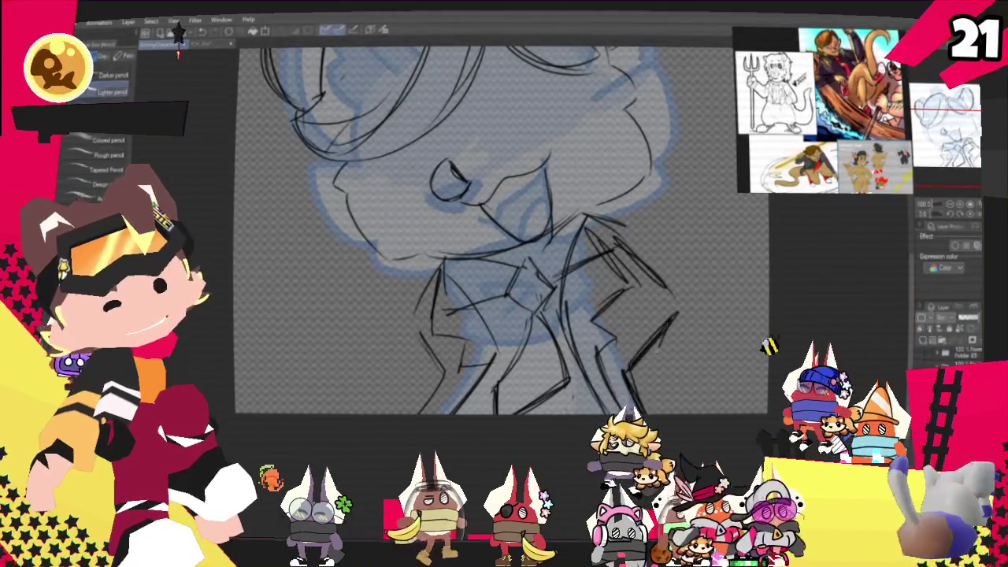
pyautogui.moveTo(611, 244); pyautogui.dragTo(678, 319)
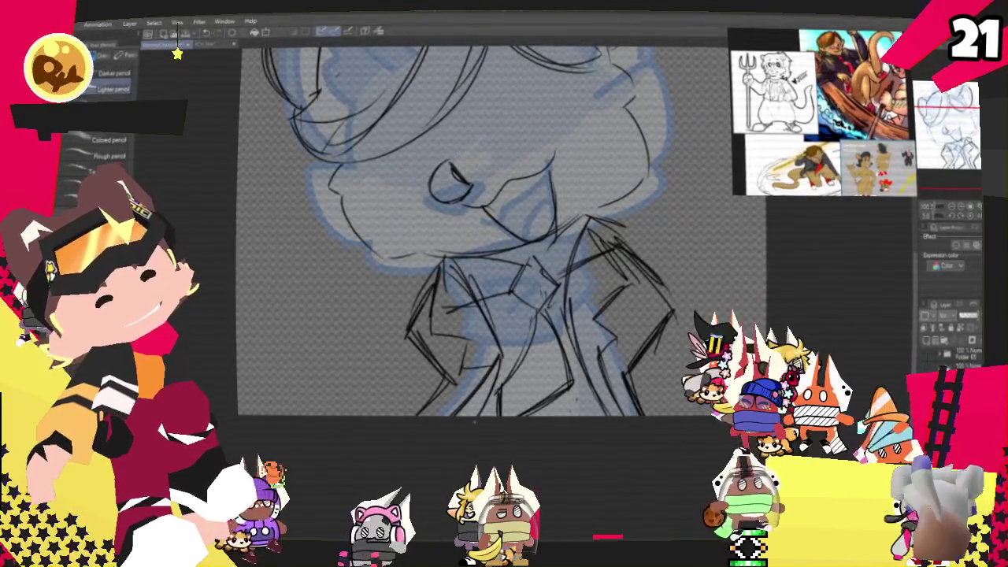
# - Recentre the view on the sketch and tint the sketch layer blue
pyautogui.press('p')
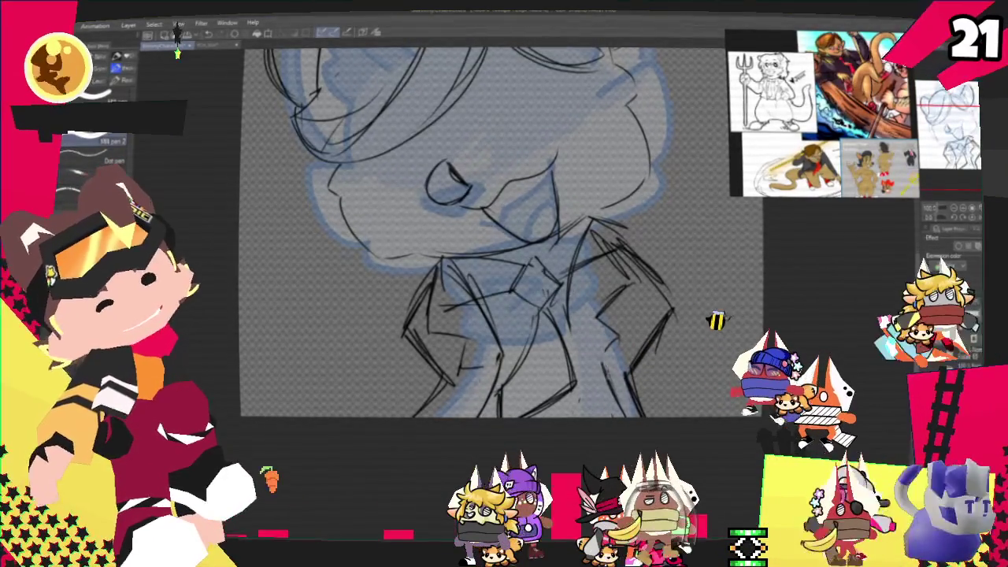
pyautogui.press('p')
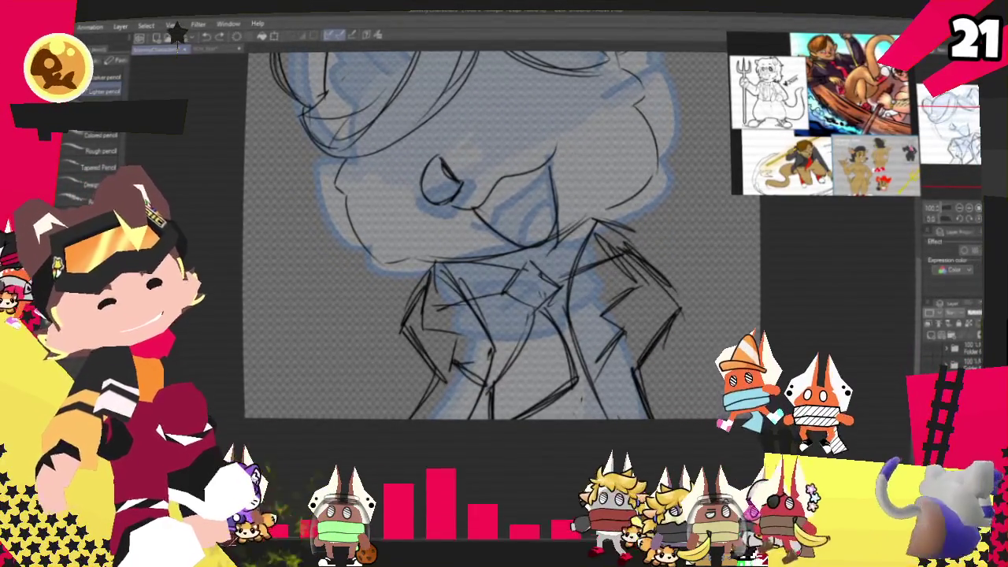
pyautogui.moveTo(472, 236); pyautogui.dragTo(417, 366)
pyautogui.moveTo(386, 307); pyautogui.dragTo(409, 283)
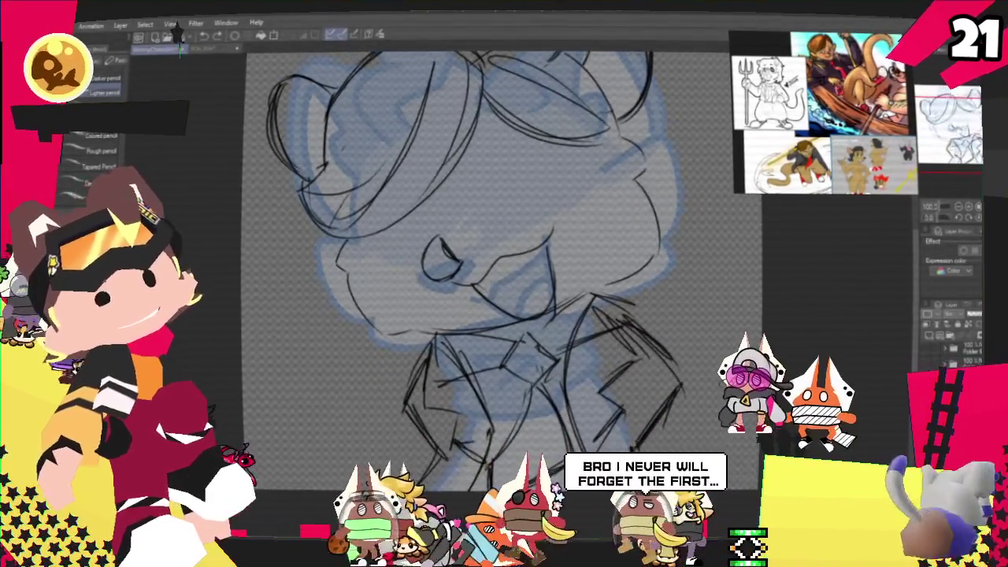
pyautogui.moveTo(410, 283); pyautogui.dragTo(445, 248)
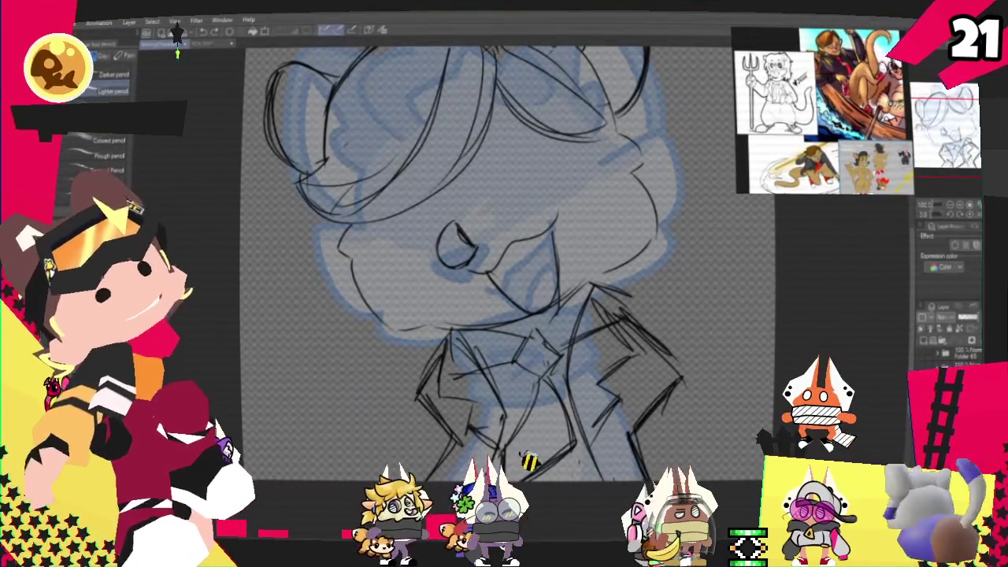
pyautogui.scroll(-3, 512, 236)
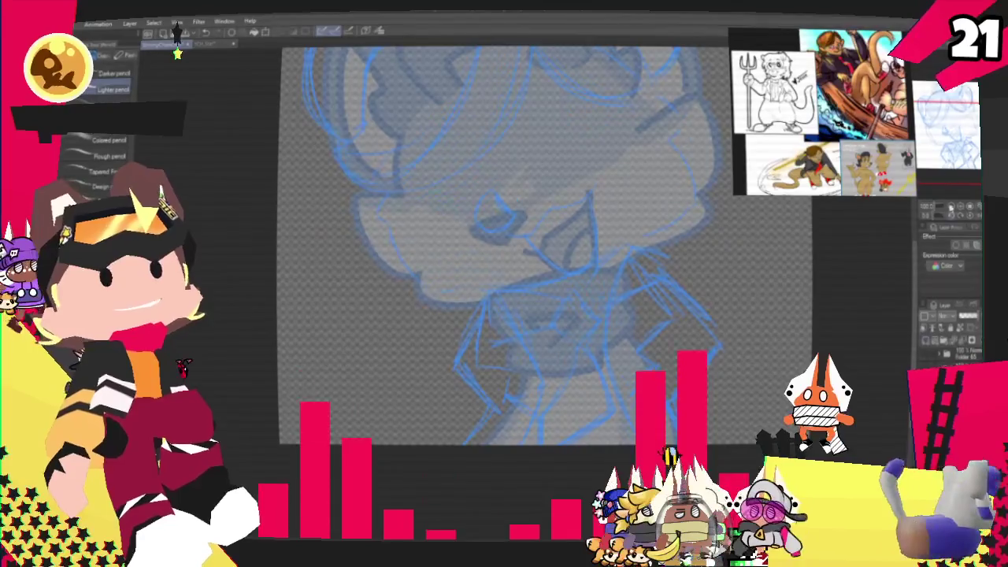
# - With the G-pen, discard a test stroke and ink the left cheek line with a bottom hook
pyautogui.press('p')
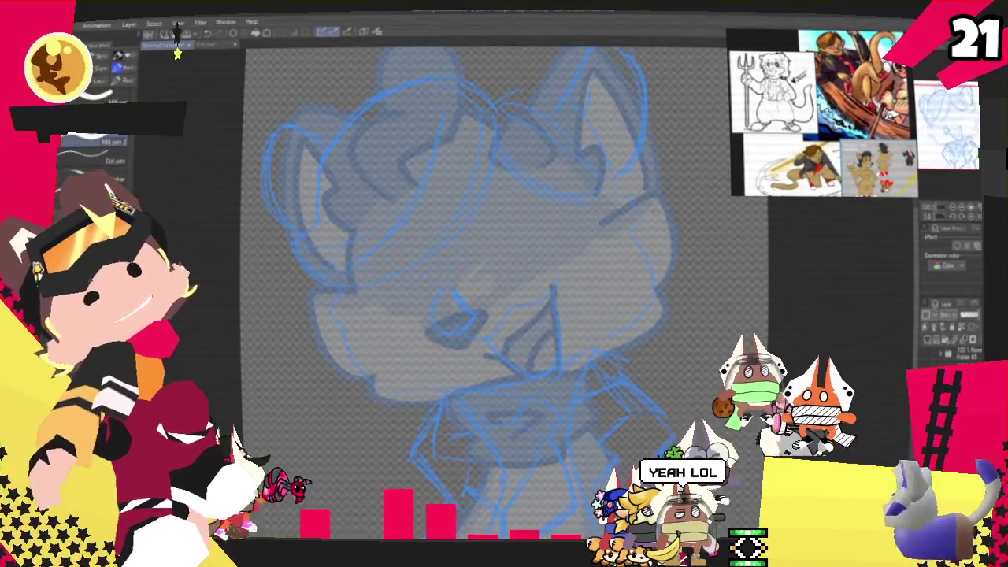
pyautogui.hotkey('ctrl', 'z')
pyautogui.moveTo(622, 202); pyautogui.dragTo(640, 235)
pyautogui.hotkey('ctrl', 'z')
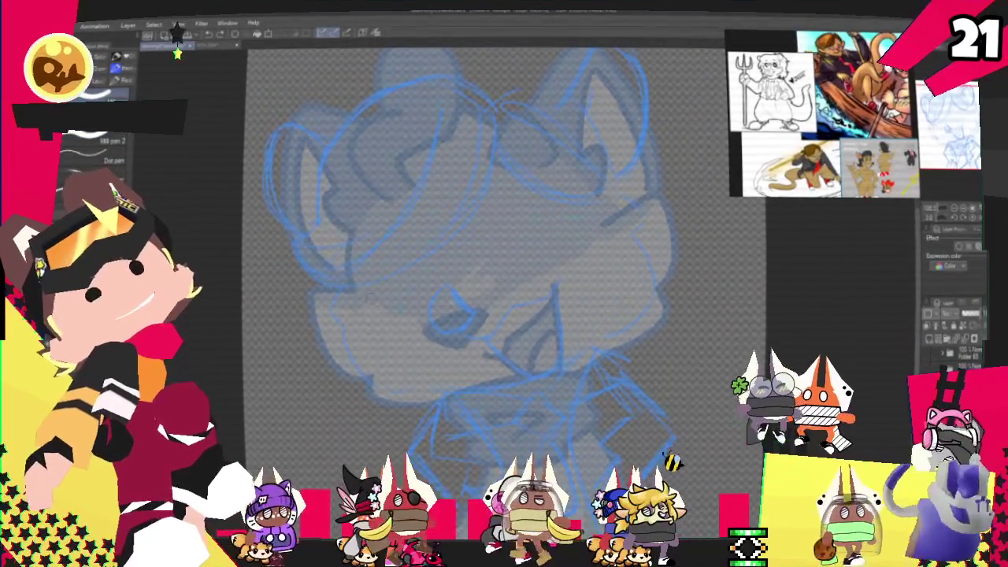
pyautogui.moveTo(347, 288); pyautogui.dragTo(325, 311)
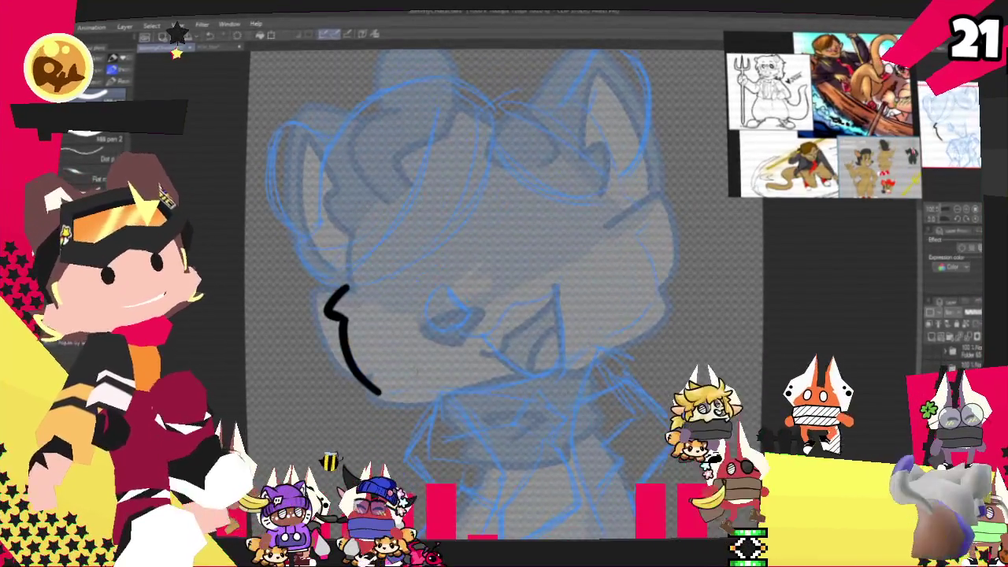
pyautogui.moveTo(380, 391); pyautogui.dragTo(406, 384)
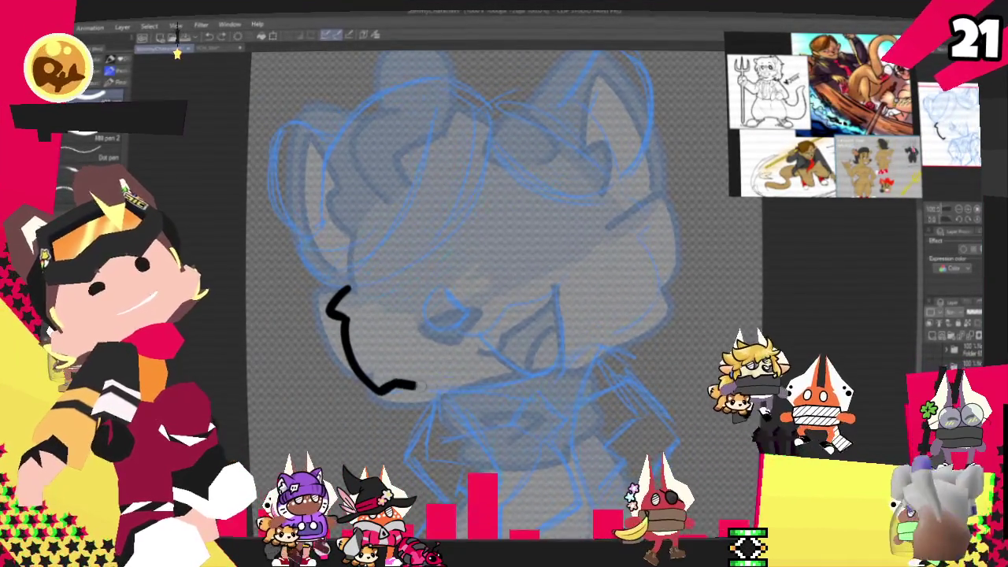
# - Ink the jaw line toward the right cheek, the open mouth curve and the arc over the head
pyautogui.moveTo(415, 385); pyautogui.dragTo(471, 387)
pyautogui.moveTo(628, 203)
pyautogui.mouseDown()
pyautogui.moveTo(648, 224)
pyautogui.moveTo(638, 319)
pyautogui.mouseUp()
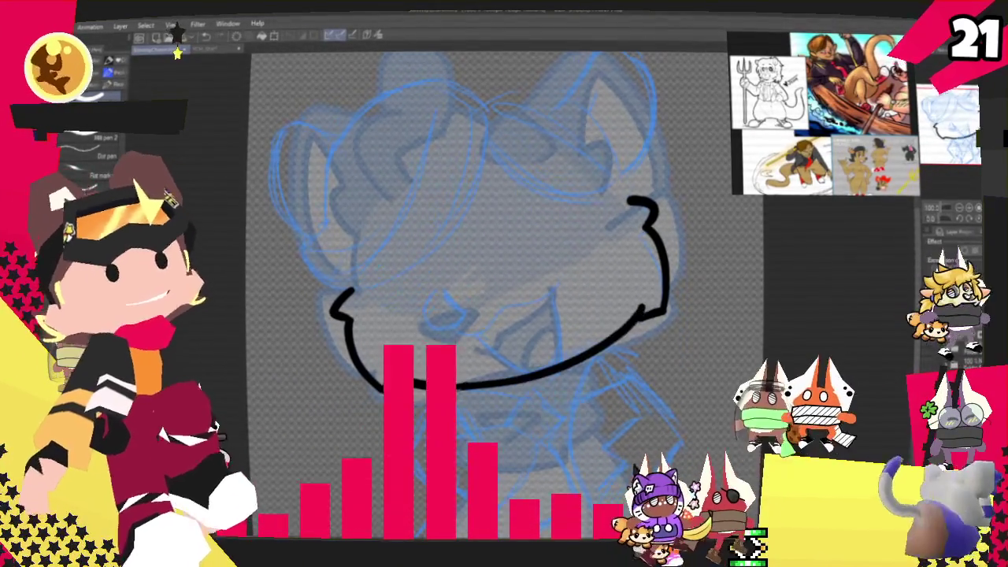
pyautogui.moveTo(461, 336); pyautogui.dragTo(535, 285)
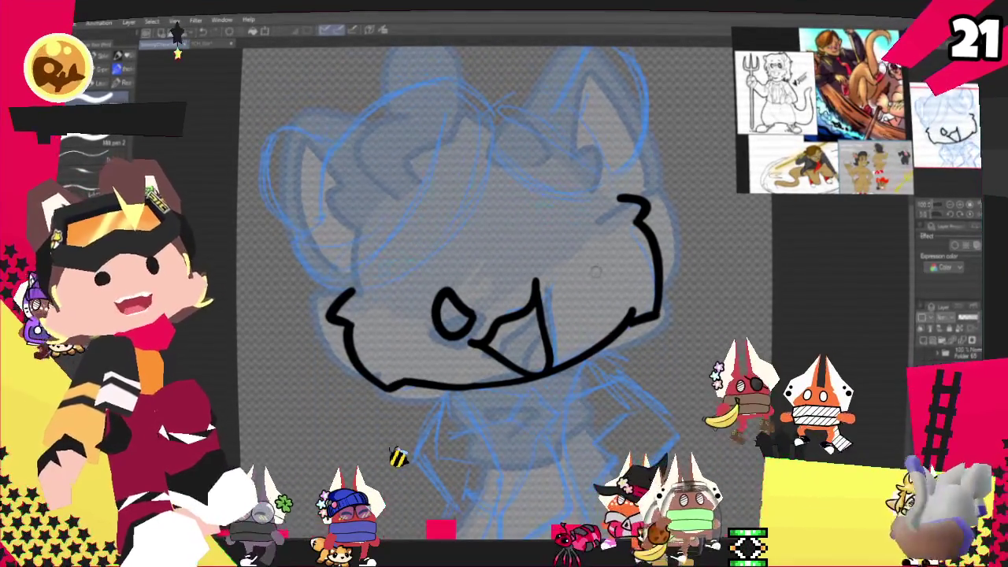
pyautogui.moveTo(492, 291); pyautogui.dragTo(523, 336)
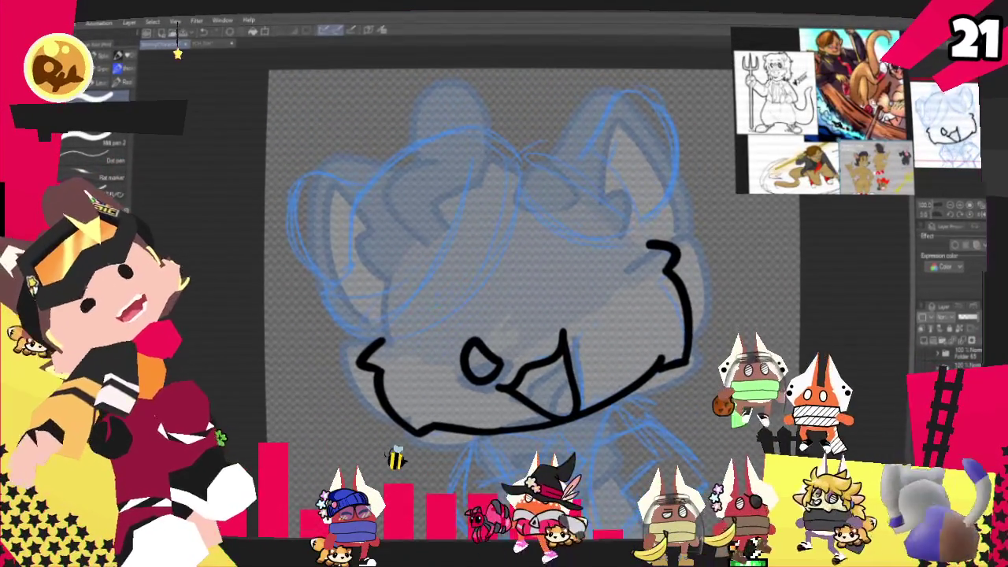
pyautogui.moveTo(526, 165); pyautogui.dragTo(339, 298)
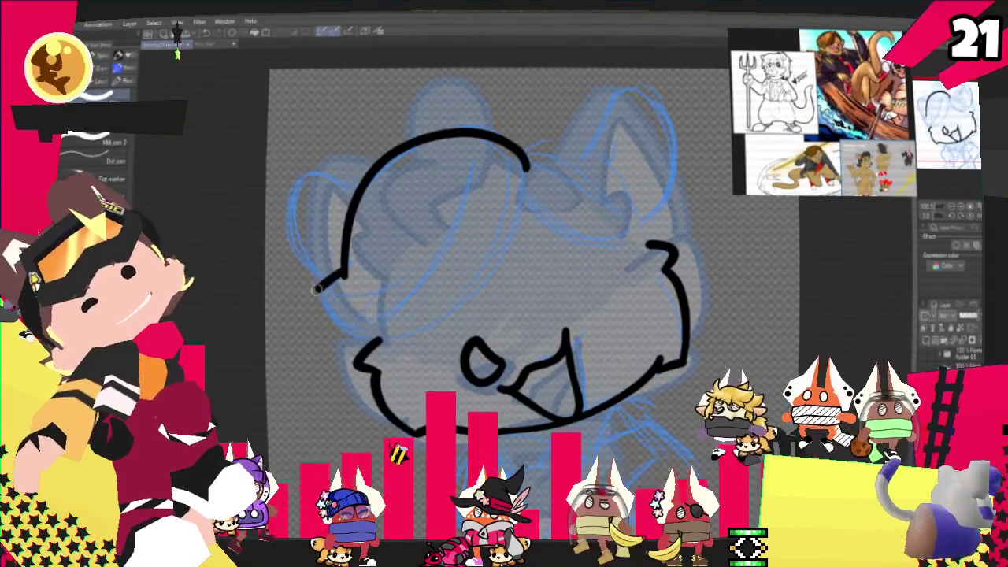
# - Ink the hair's lower edge and several long and short hair strands inside the head
pyautogui.moveTo(315, 289); pyautogui.dragTo(463, 293)
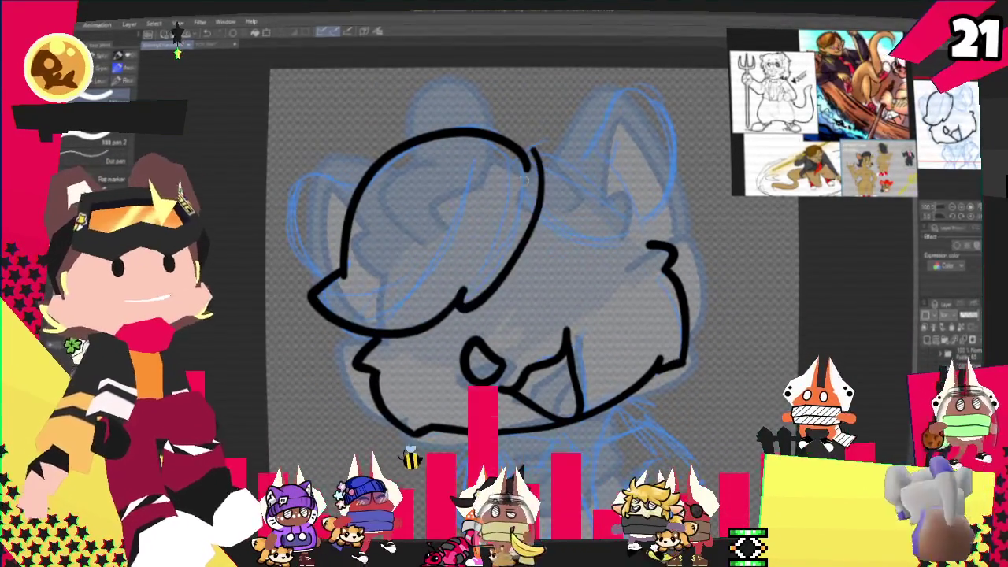
pyautogui.hotkey('ctrl', 'z')
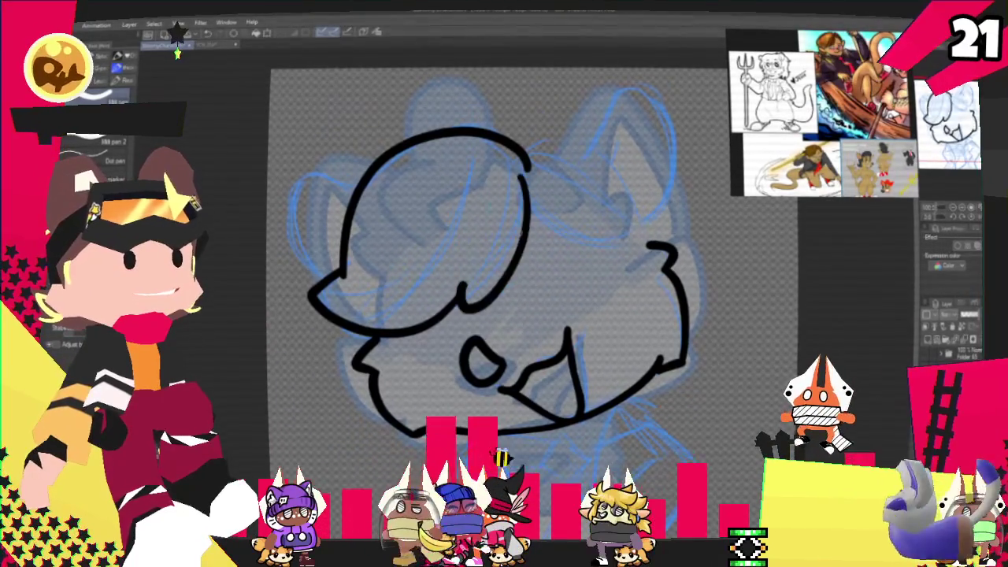
pyautogui.hotkey('ctrl', 'z')
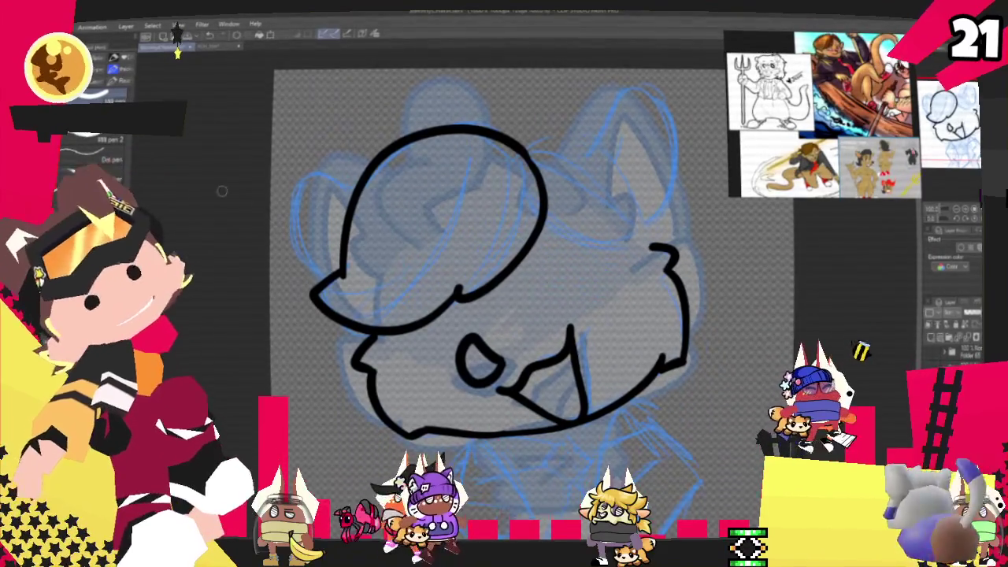
pyautogui.moveTo(482, 171); pyautogui.dragTo(435, 280)
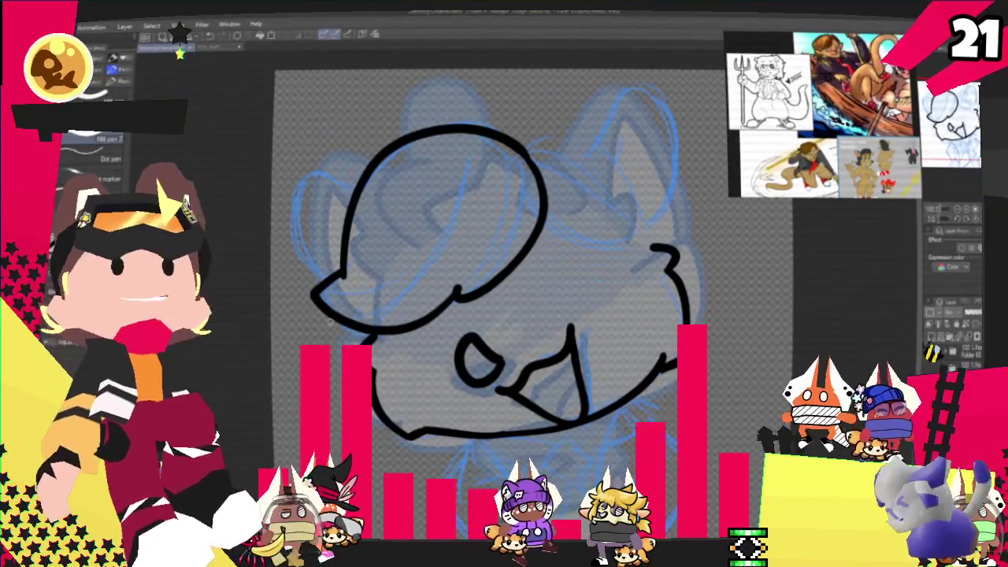
pyautogui.moveTo(476, 177); pyautogui.dragTo(398, 315)
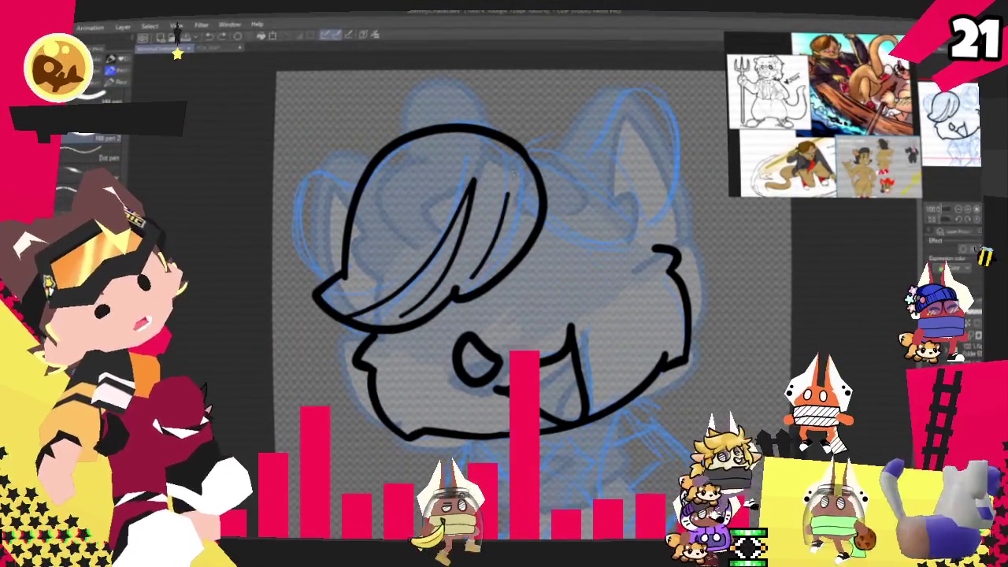
pyautogui.moveTo(520, 162); pyautogui.dragTo(496, 228)
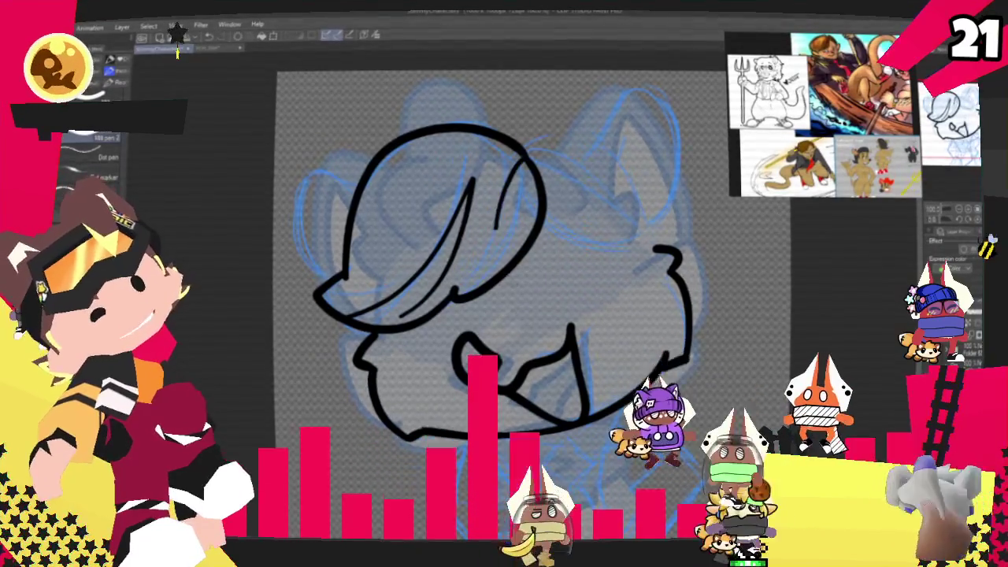
pyautogui.moveTo(392, 201); pyautogui.dragTo(464, 169)
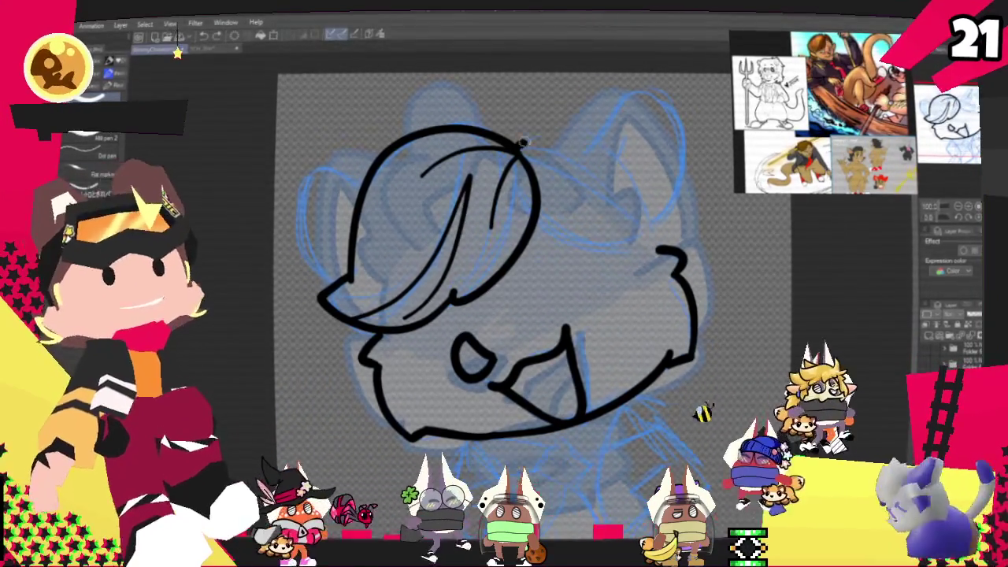
# - Close the head's right side, then ink the right lock's inner line and the right ear outline
pyautogui.moveTo(640, 221); pyautogui.dragTo(536, 215)
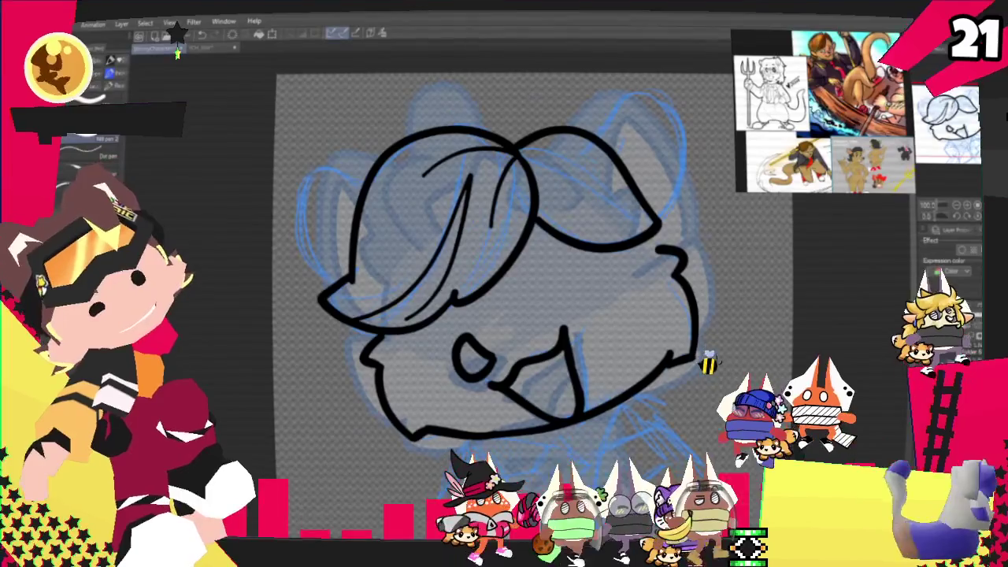
pyautogui.moveTo(541, 166); pyautogui.dragTo(626, 222)
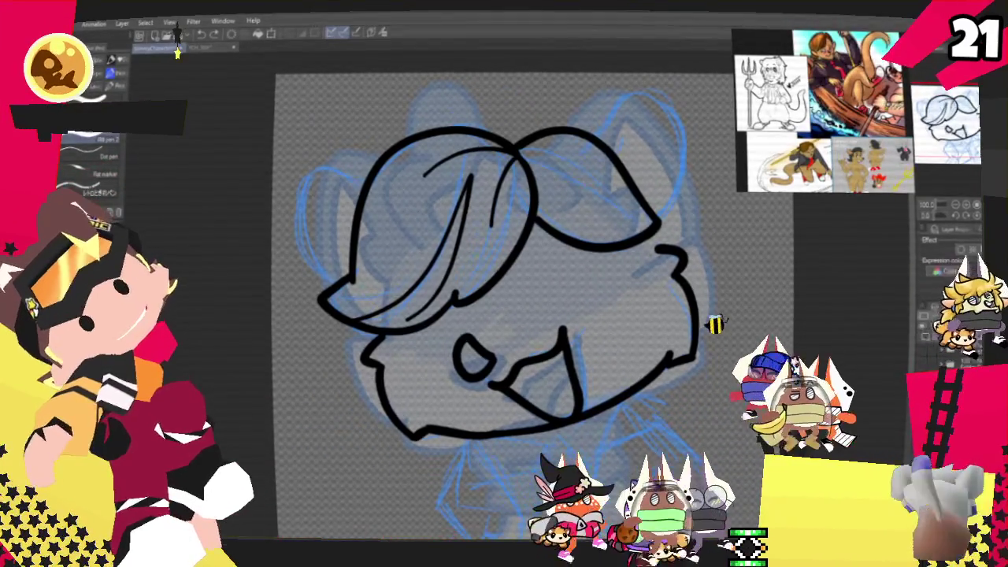
pyautogui.hotkey('ctrl', 'z')
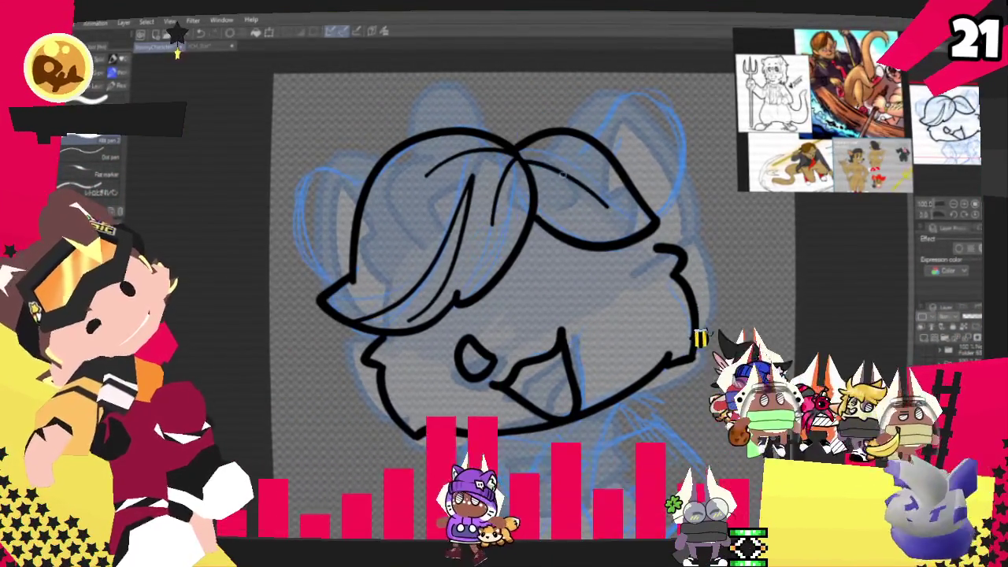
pyautogui.moveTo(523, 159); pyautogui.dragTo(607, 207)
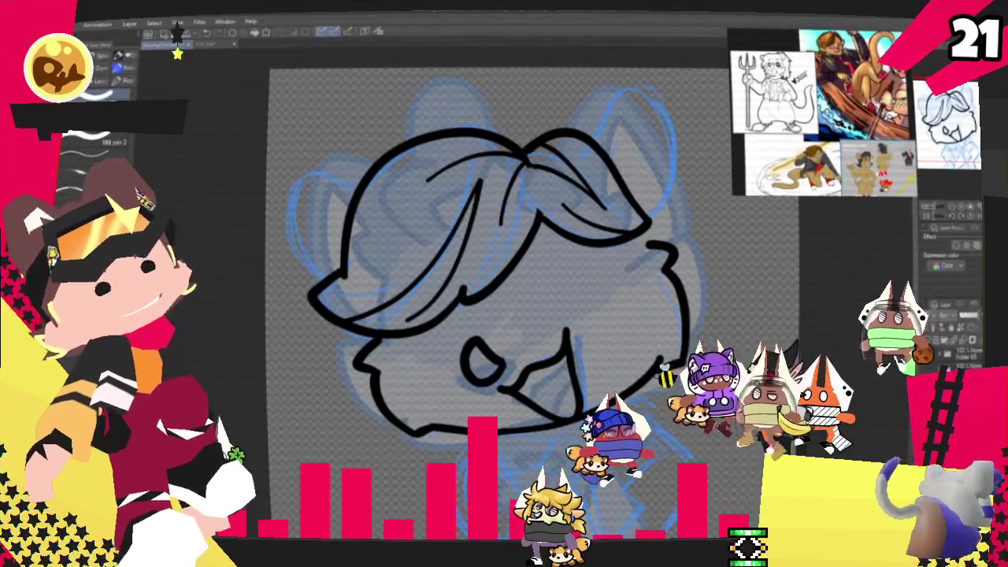
pyautogui.moveTo(472, 276); pyautogui.dragTo(415, 302)
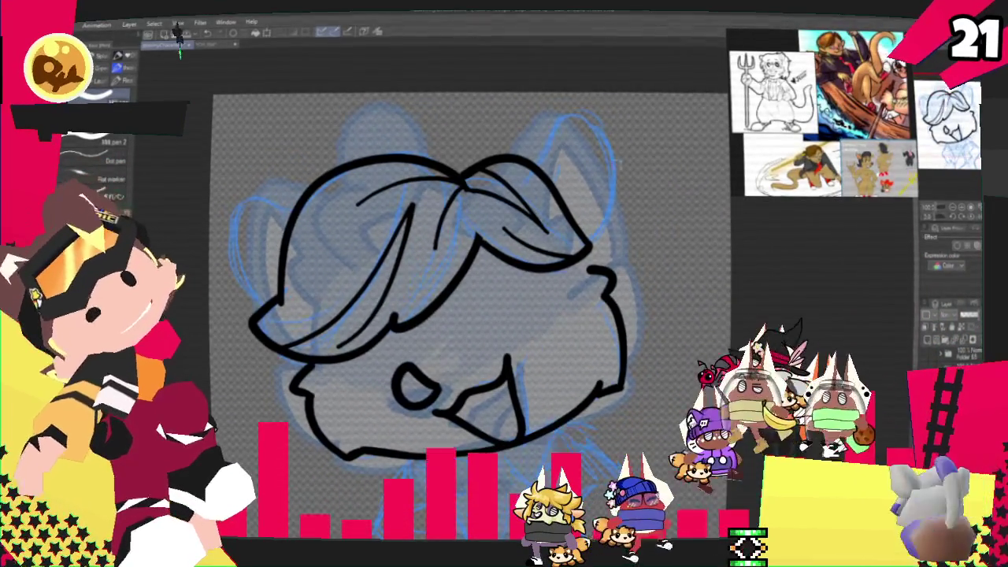
pyautogui.moveTo(541, 163); pyautogui.dragTo(558, 136)
pyautogui.hotkey('ctrl', 'z')
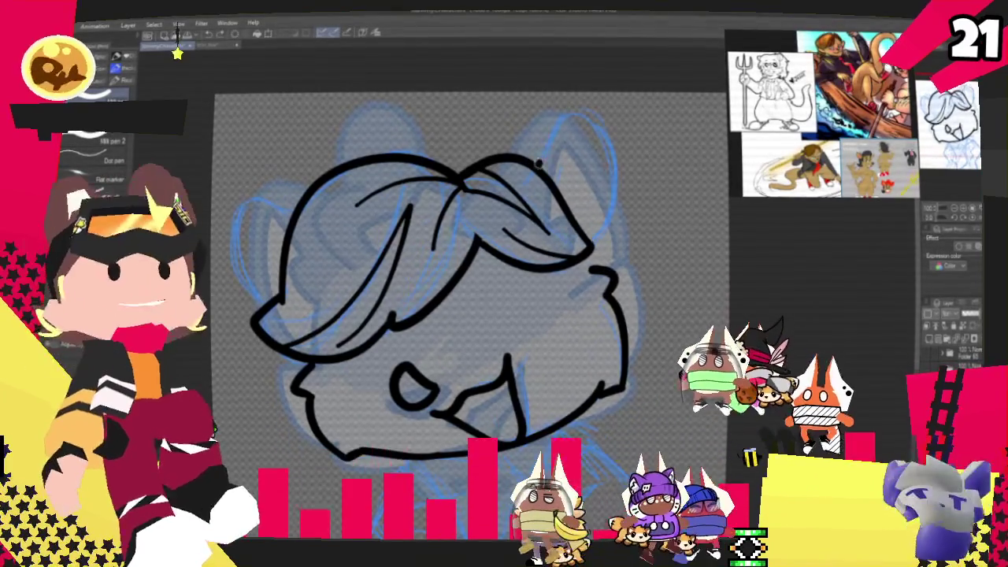
pyautogui.moveTo(542, 167); pyautogui.dragTo(606, 236)
pyautogui.moveTo(542, 160); pyautogui.dragTo(589, 254)
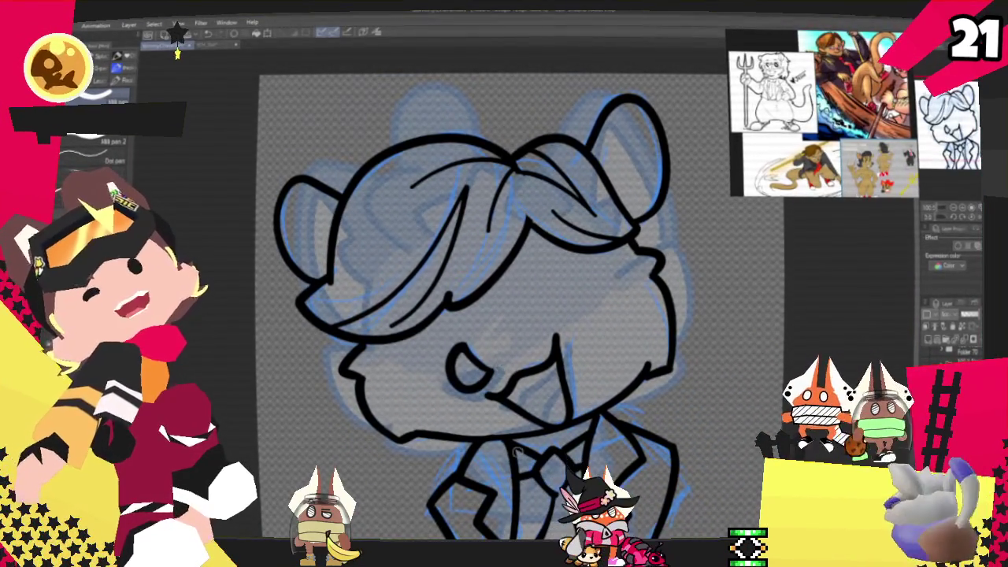
# - Zoom out to view the finished line art and hide the blue sketch layer
pyautogui.scroll(-2, 489, 315)
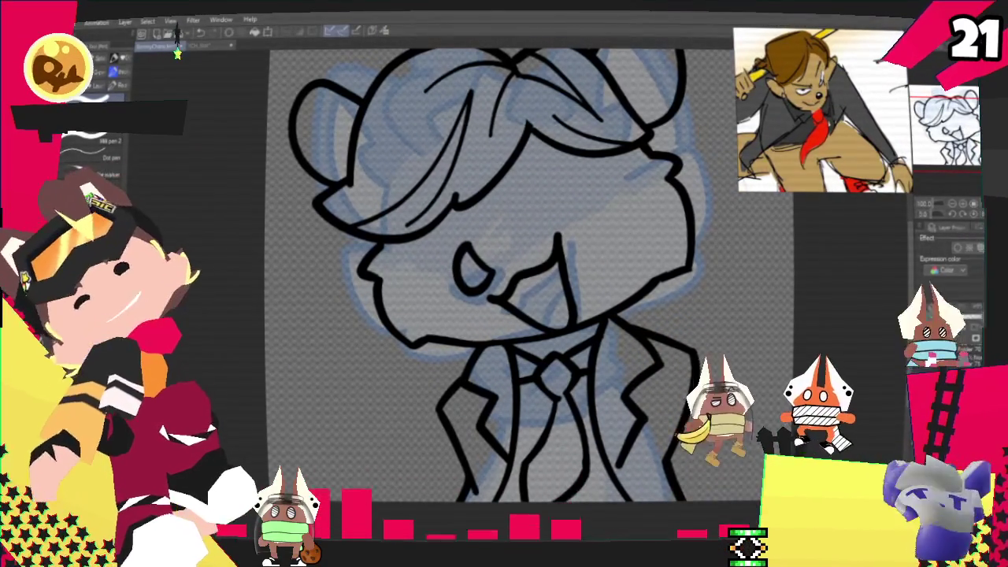
pyautogui.hotkey('ctrl', '-')
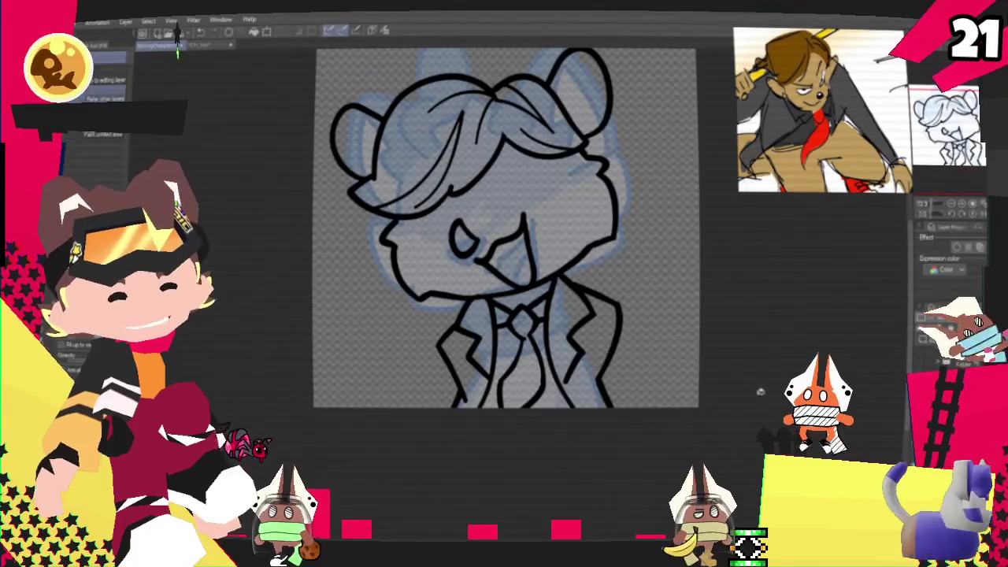
pyautogui.hotkey('ctrl', 'h')
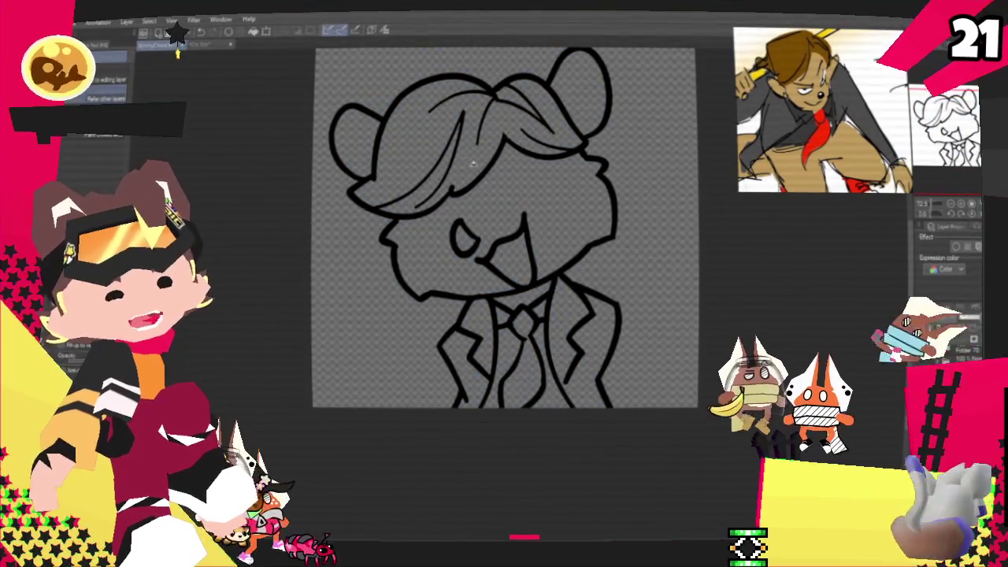
# - Fill the hair brown, both jacket panels dark grey and the face tan
pyautogui.click(472, 163)
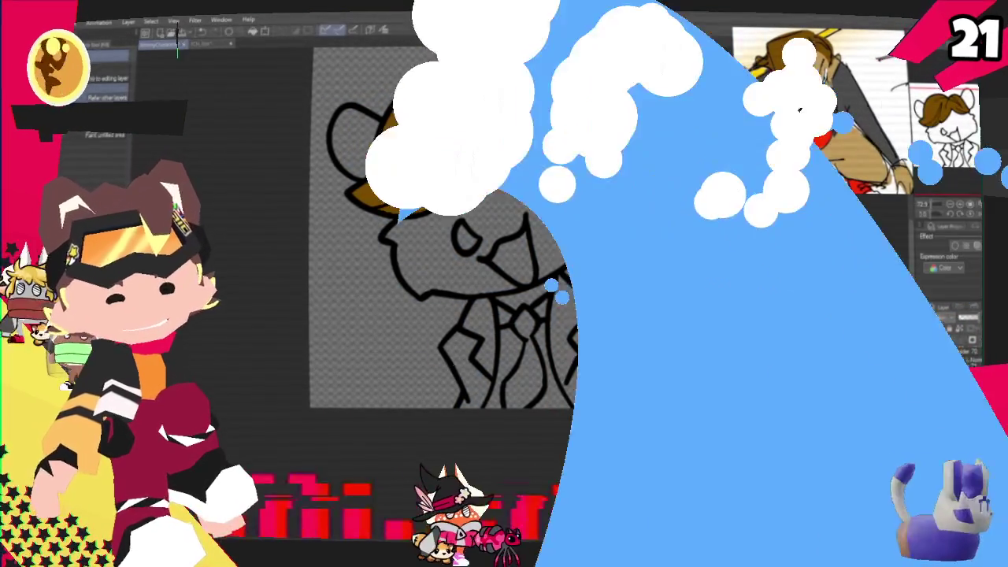
pyautogui.scroll(2, 576, 333)
pyautogui.click(575, 334)
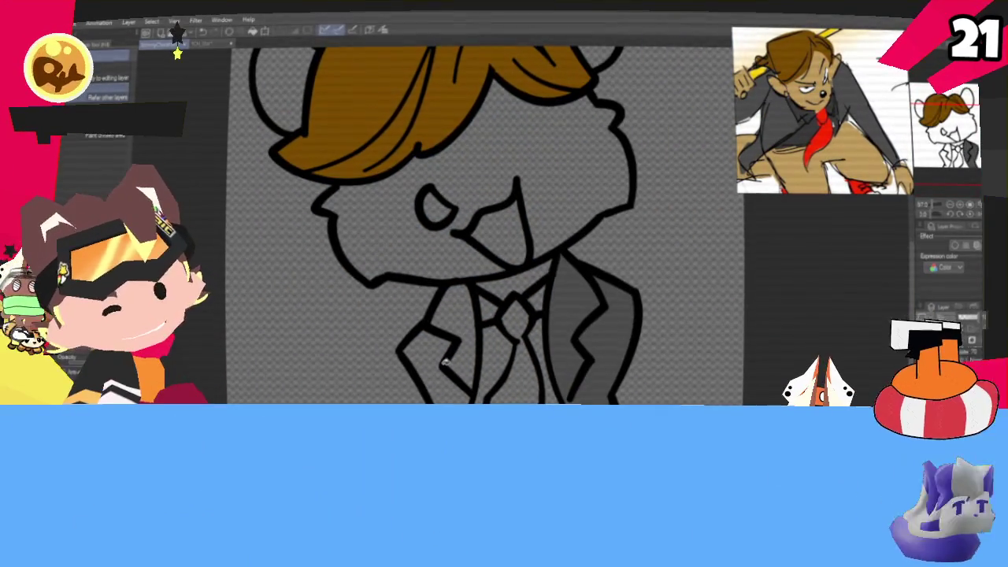
pyautogui.click(443, 345)
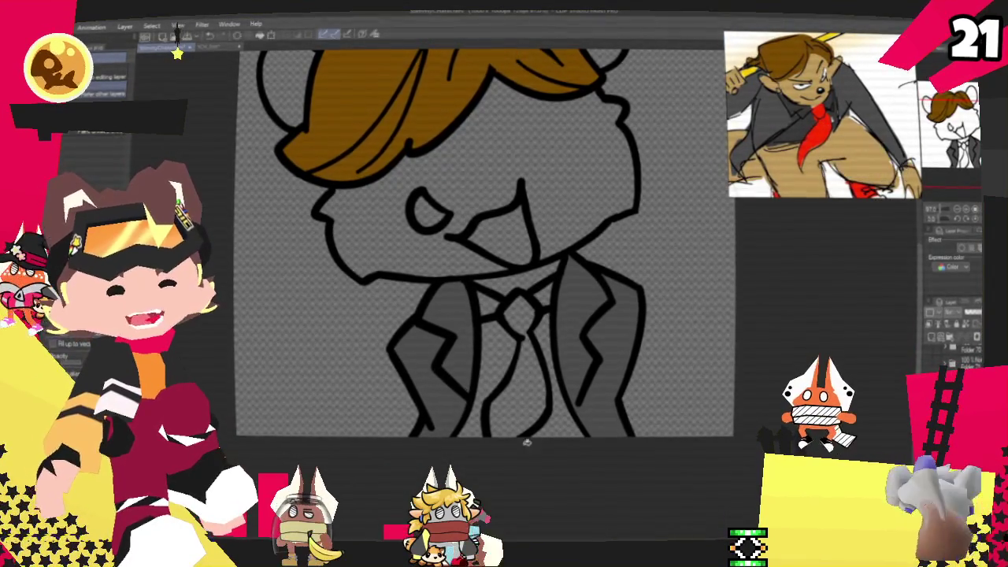
pyautogui.scroll(2, 526, 417)
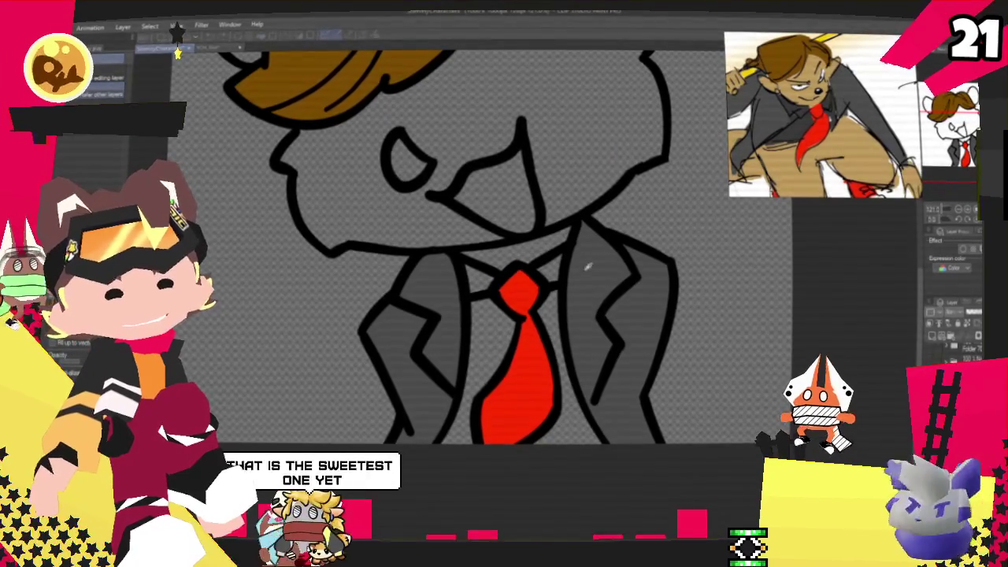
pyautogui.click(545, 194)
pyautogui.scroll(-2, 545, 195)
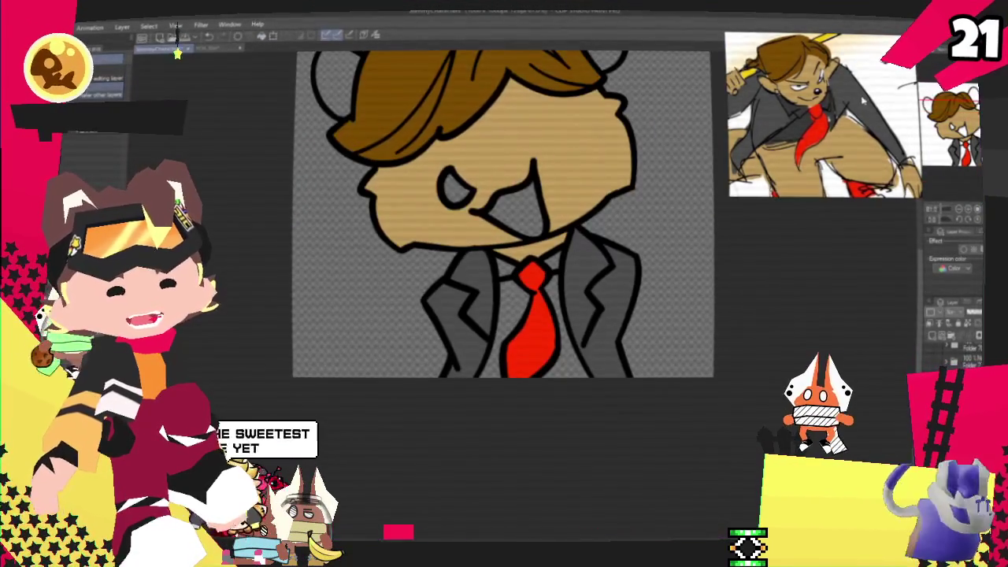
pyautogui.scroll(-1, 612, 177)
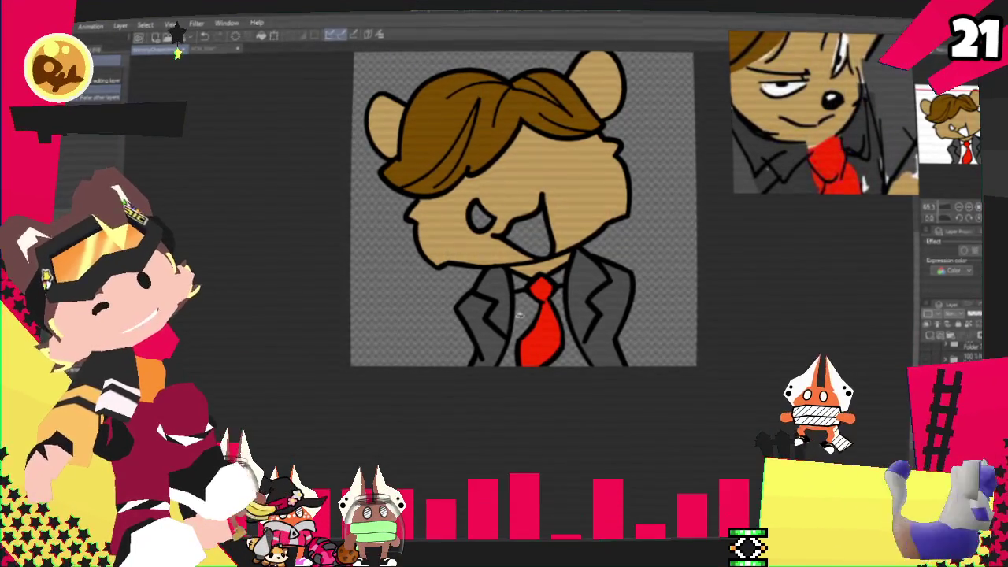
# - Sample a pink from the reference picture with Obtain screen color and fill the mouth
pyautogui.scroll(1, 511, 181)
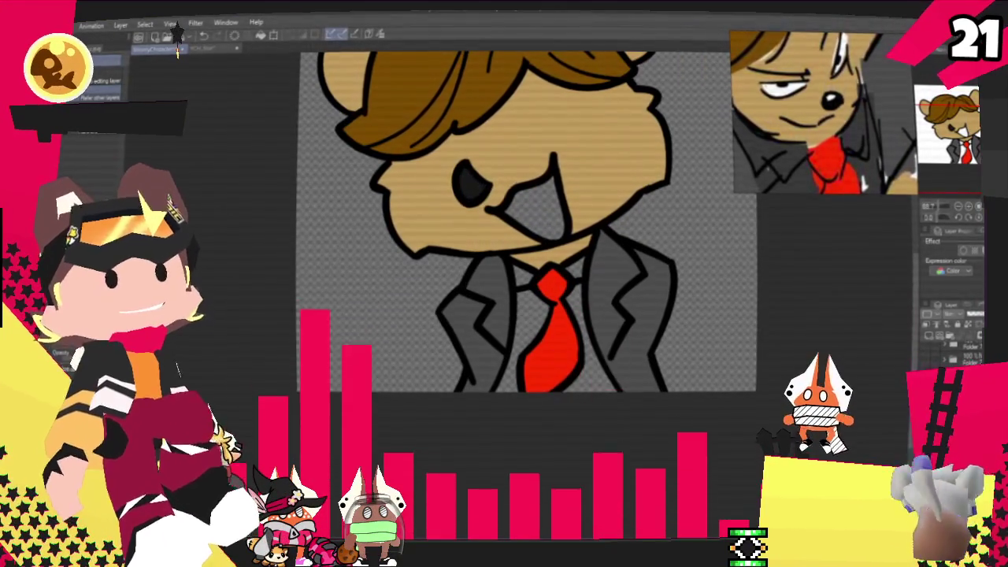
pyautogui.click(494, 37)
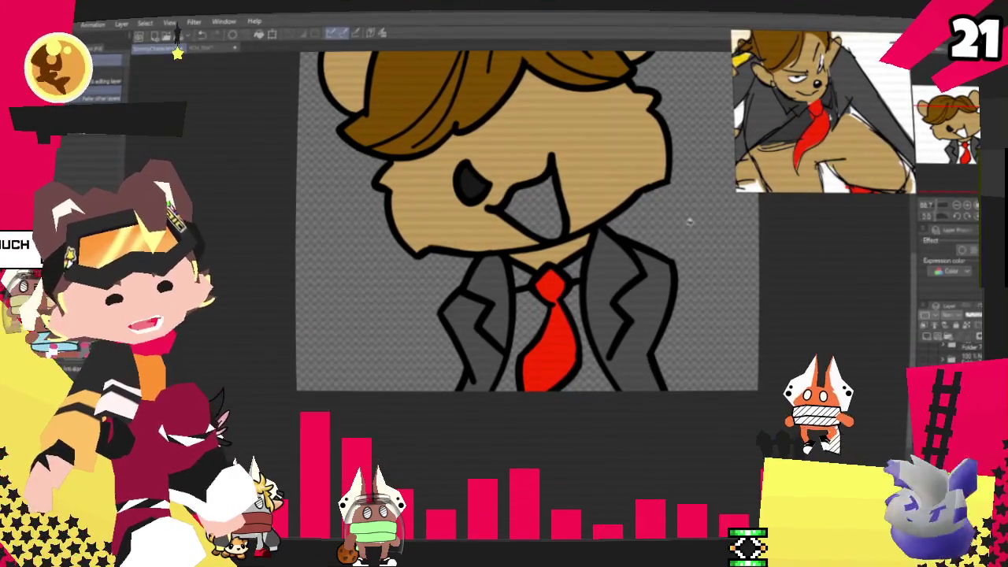
pyautogui.scroll(1, 533, 334)
pyautogui.scroll(1, 532, 333)
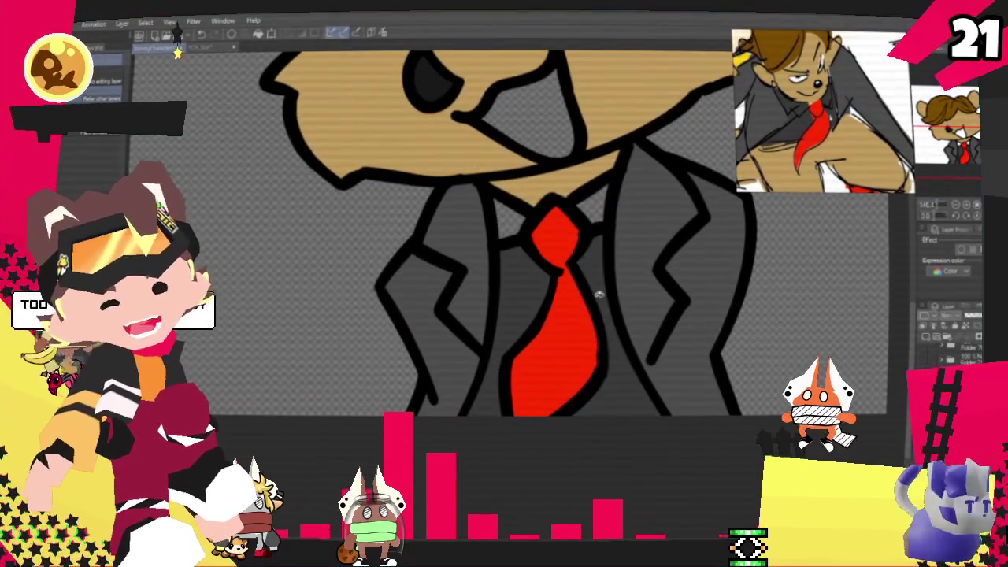
pyautogui.scroll(-2, 506, 218)
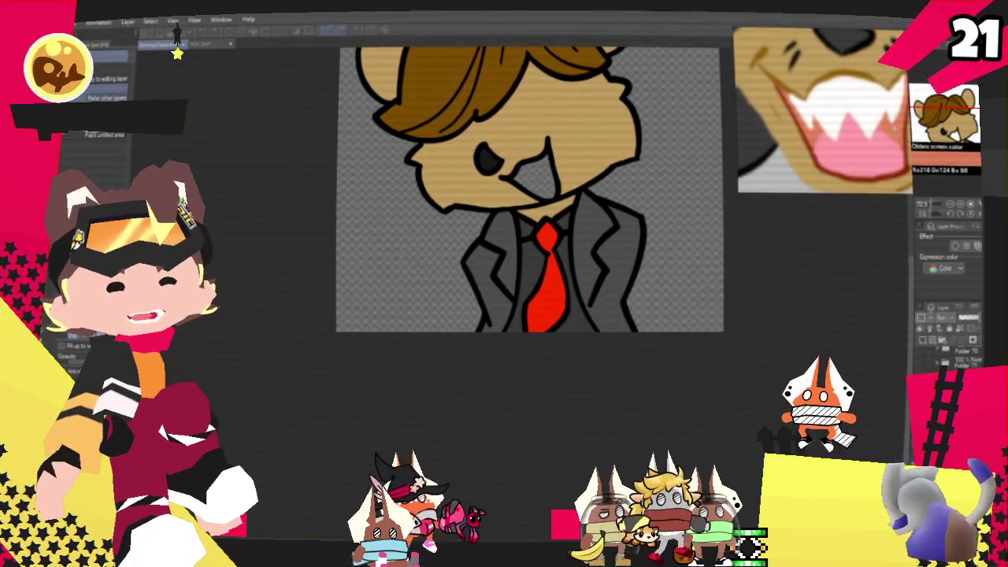
# - Zoom out and back in to check the fully coloured portrait
pyautogui.hotkey('ctrl', '+')
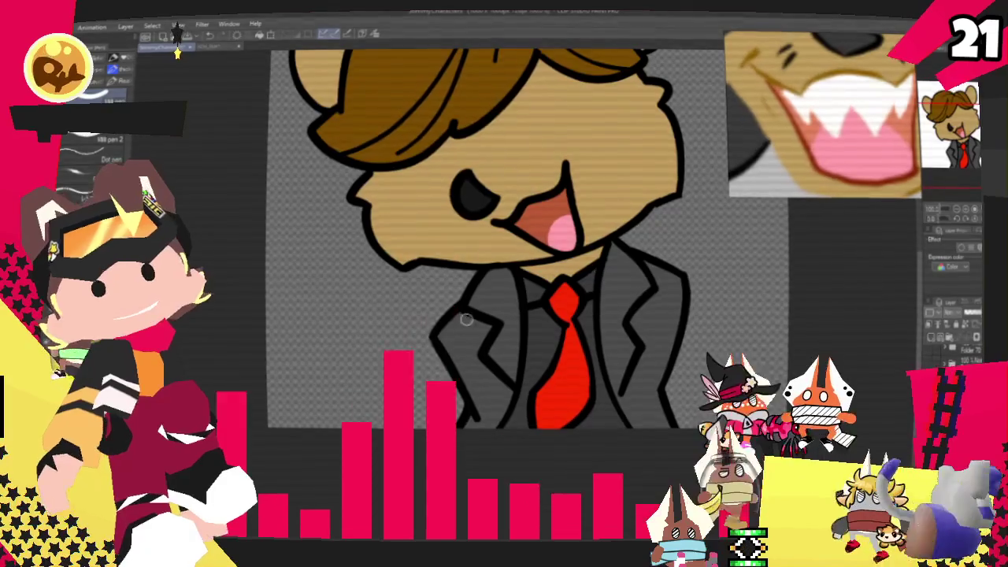
pyautogui.hotkey('ctrl', '-')
pyautogui.hotkey('ctrl', '-')
pyautogui.hotkey('ctrl', '+')
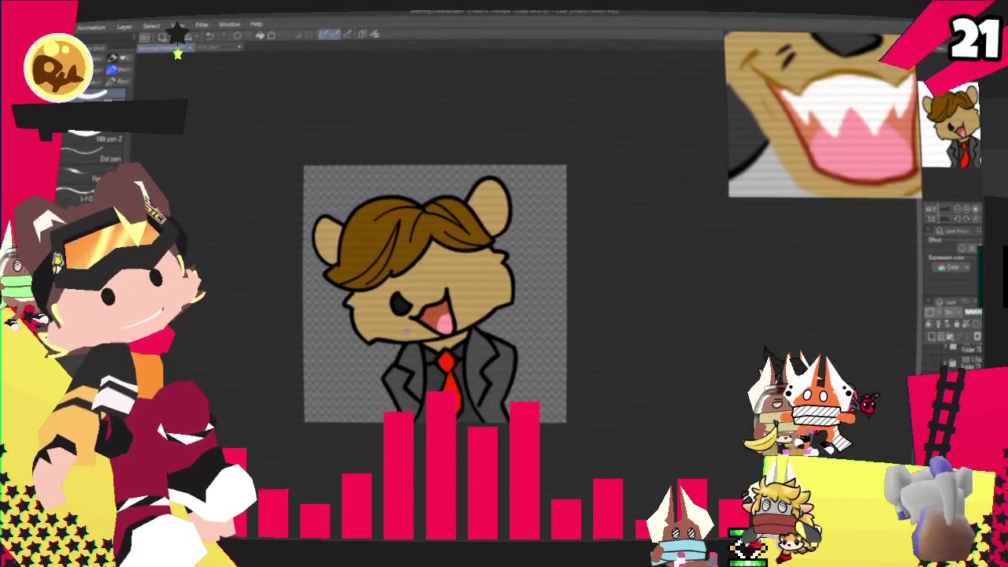
pyautogui.hotkey('ctrl', '+')
pyautogui.hotkey('ctrl', '-')
pyautogui.hotkey('ctrl', '+')
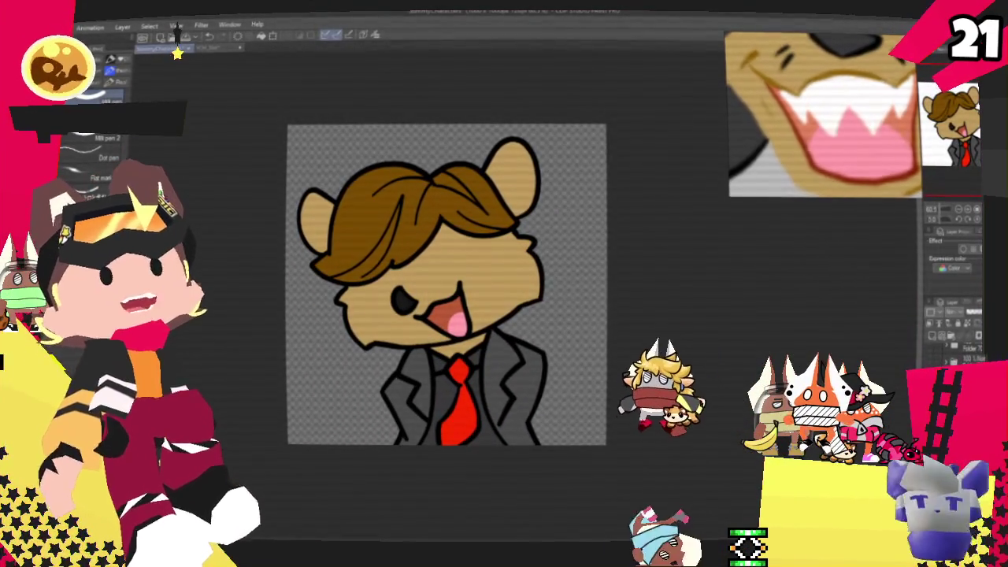
pyautogui.click(40, 27)
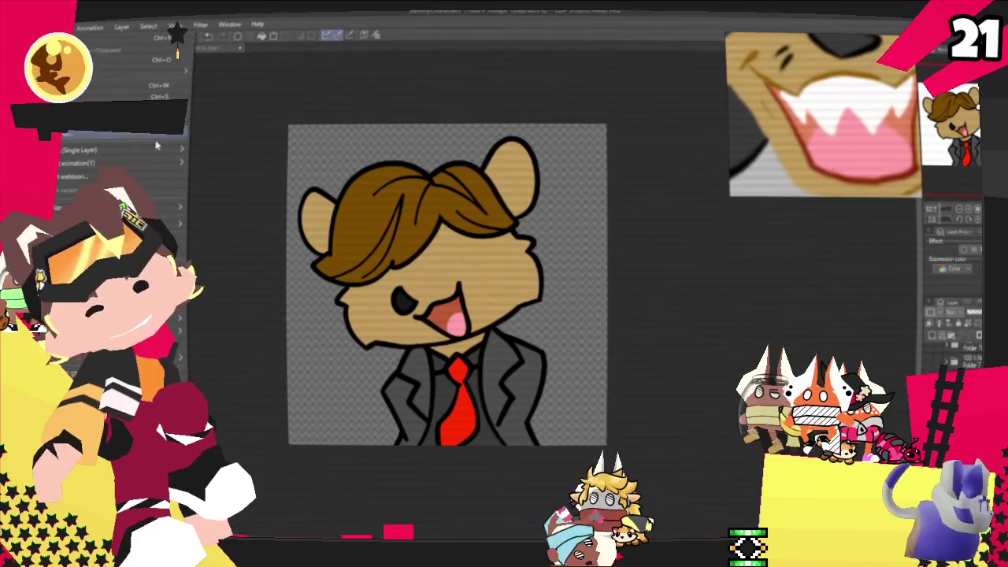
pyautogui.moveTo(118, 150)
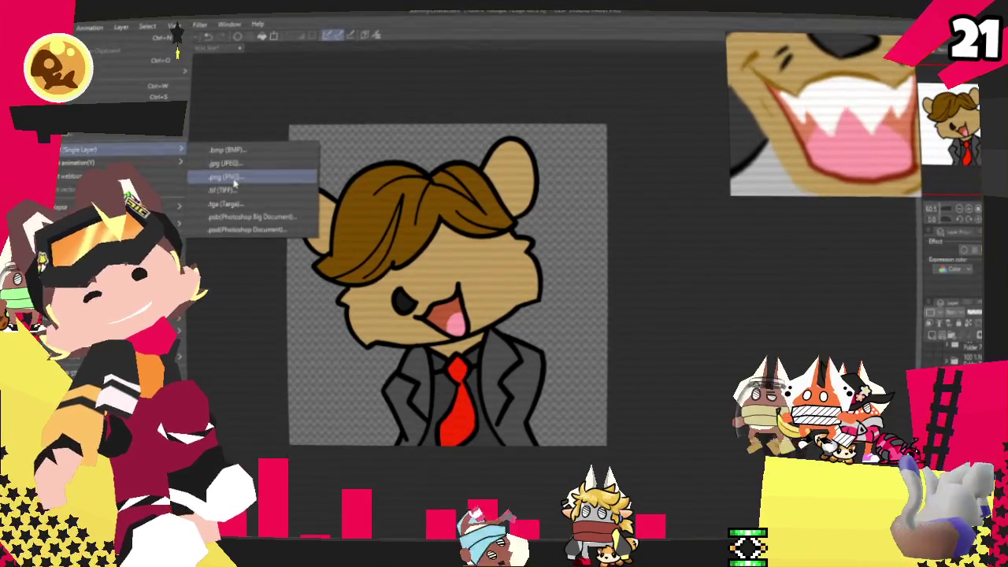
# - Export the portrait as a single-layer PNG image
pyautogui.click(234, 183)
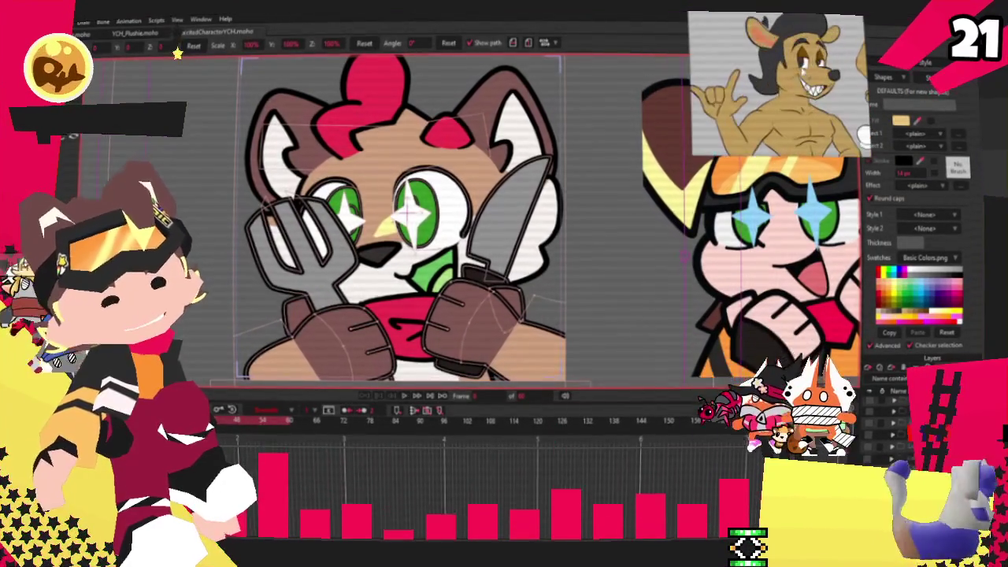
# - Zoom the Moho canvas in and out to inspect the character layer
pyautogui.scroll(-5, 449, 220)
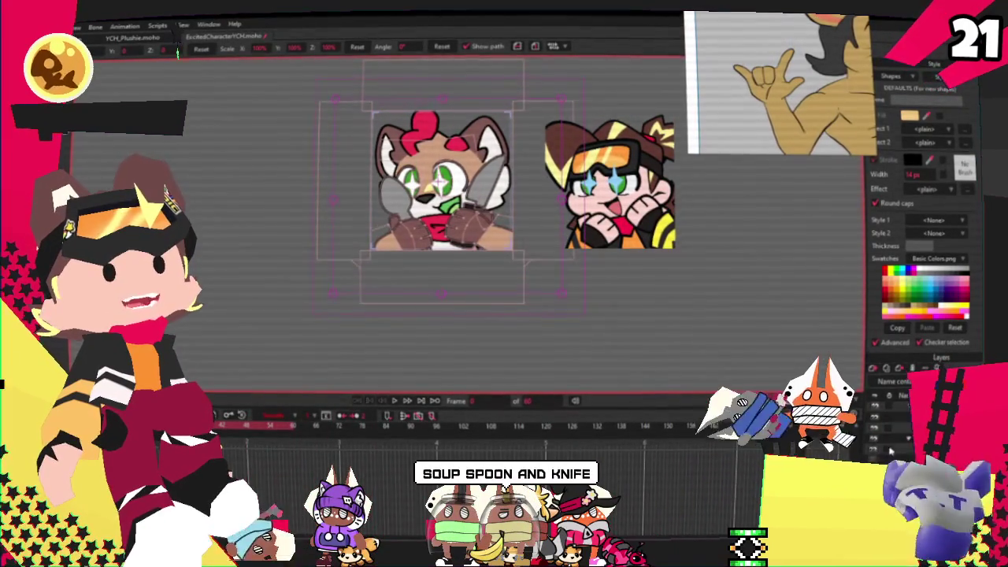
pyautogui.scroll(4, 435, 143)
pyautogui.scroll(-1, 435, 143)
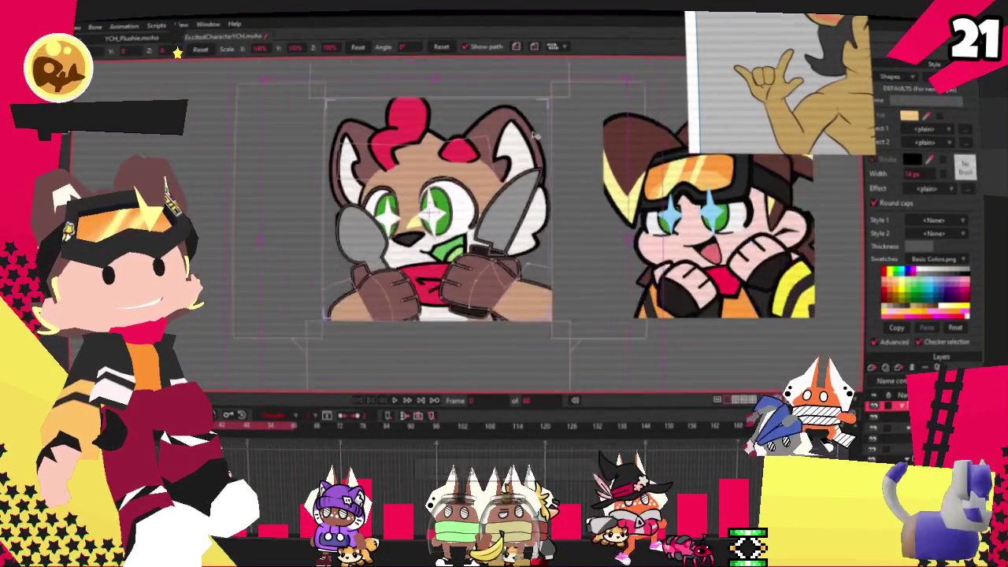
pyautogui.scroll(-1, 436, 143)
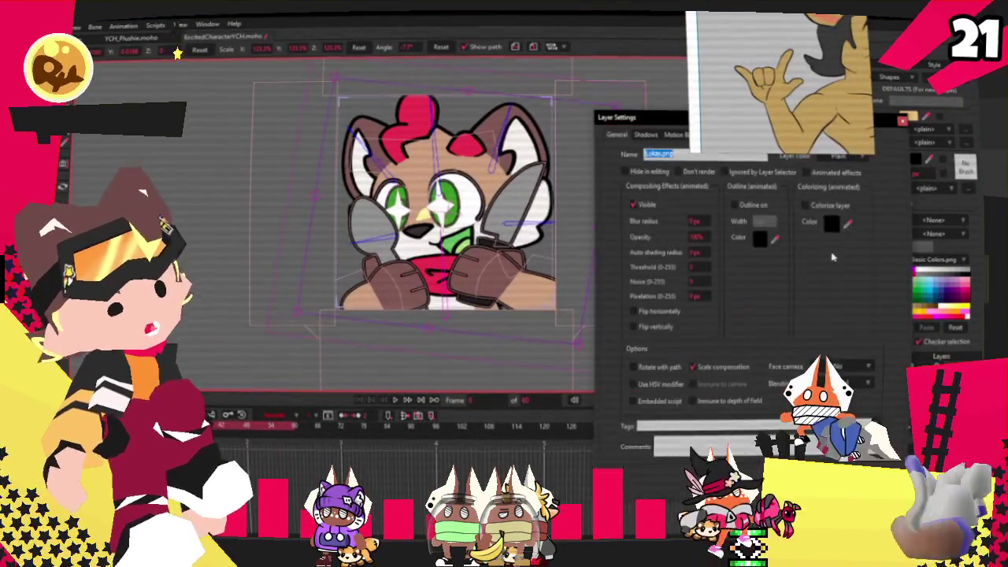
# - Via Set Source Image, find Atomiccommander in YCH_Stim/Charatczer_Stimmys and cut it
pyautogui.click(705, 135)
pyautogui.click(702, 171)
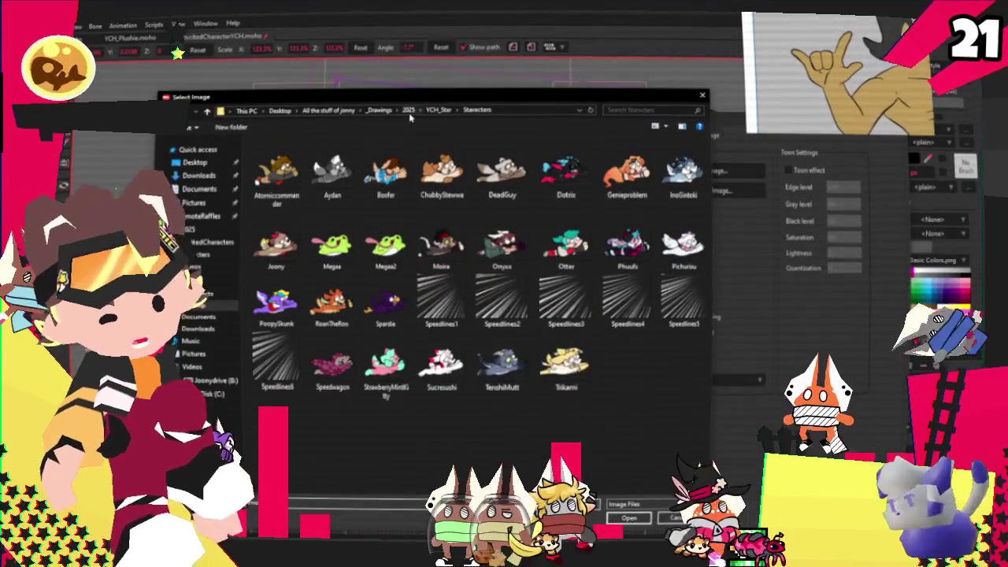
pyautogui.click(417, 110)
pyautogui.click(441, 133)
pyautogui.doubleClick(276, 169)
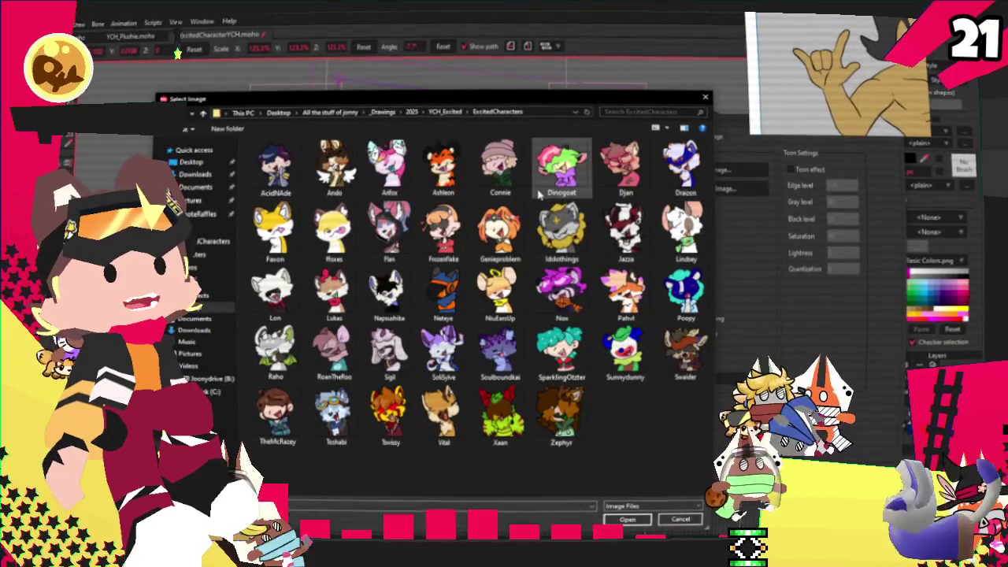
pyautogui.click(445, 112)
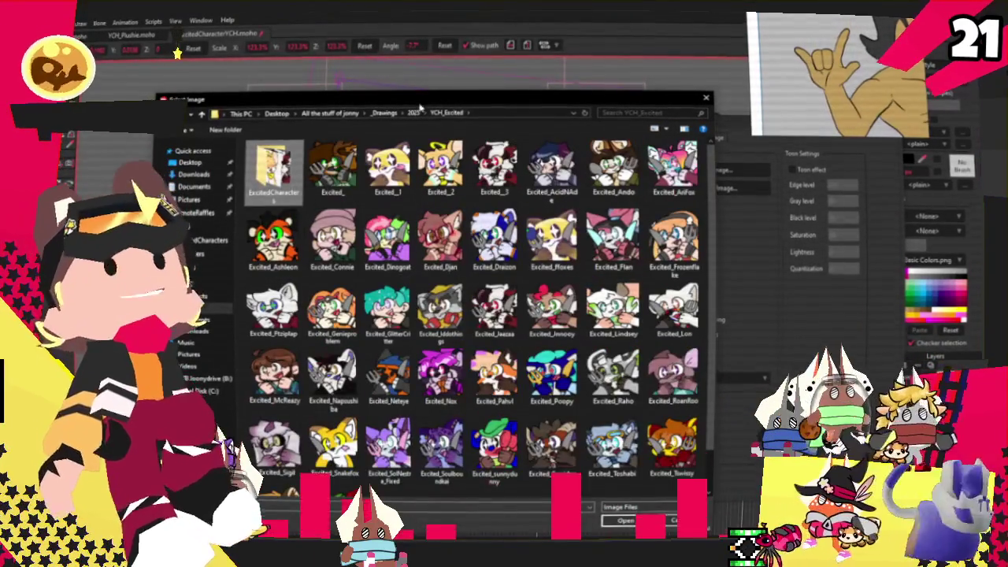
pyautogui.click(413, 112)
pyautogui.doubleClick(551, 295)
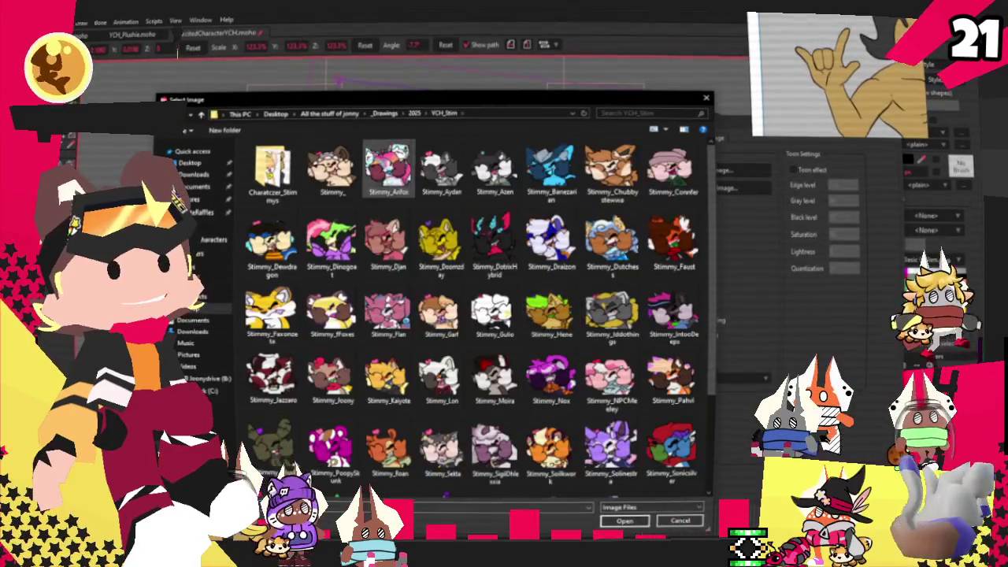
pyautogui.doubleClick(271, 169)
pyautogui.click(323, 173)
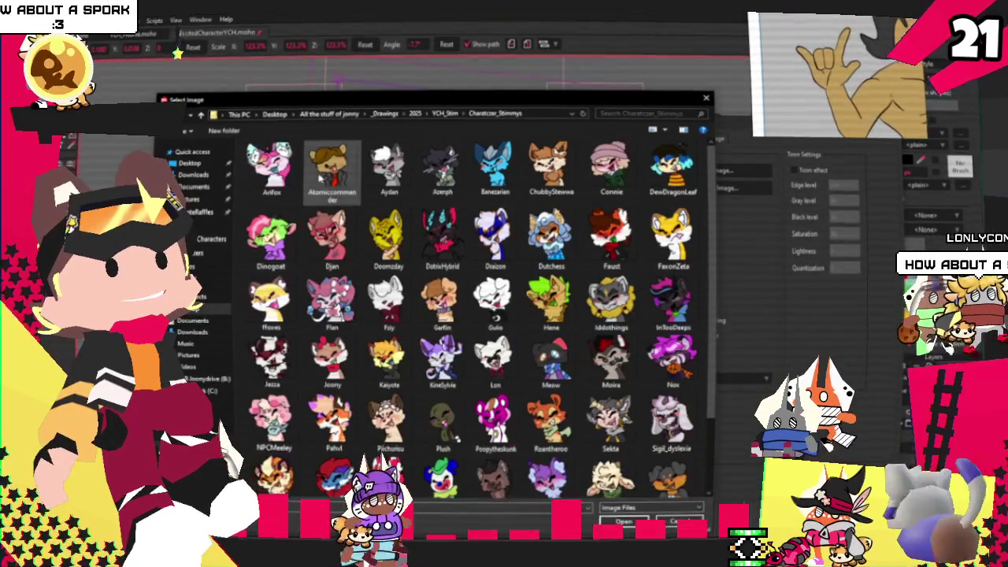
pyautogui.rightClick(320, 178)
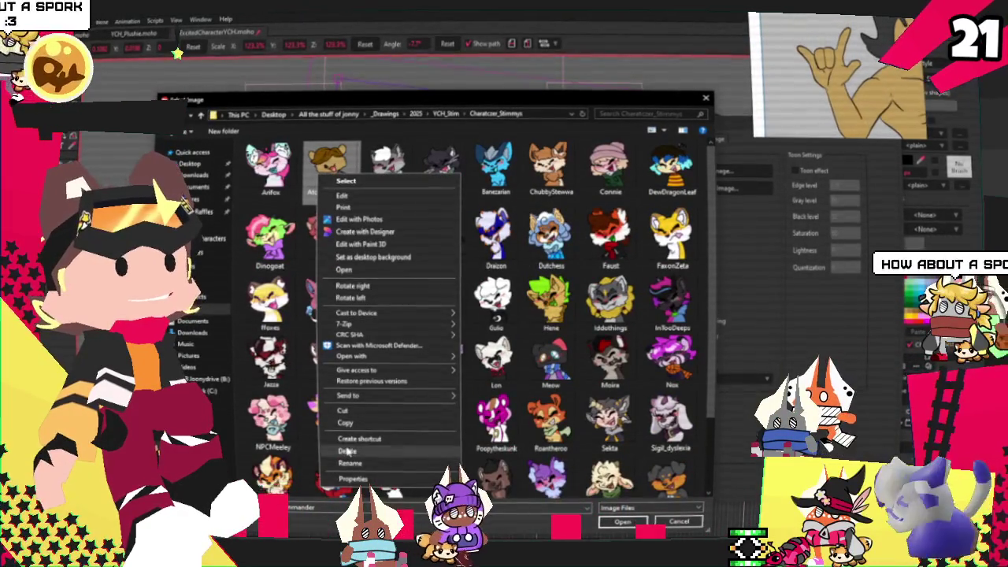
pyautogui.click(353, 420)
# - Paste Atomiccommander into YCH_Excited/ExcitedCharacters and load it as the layer's source image
pyautogui.click(418, 115)
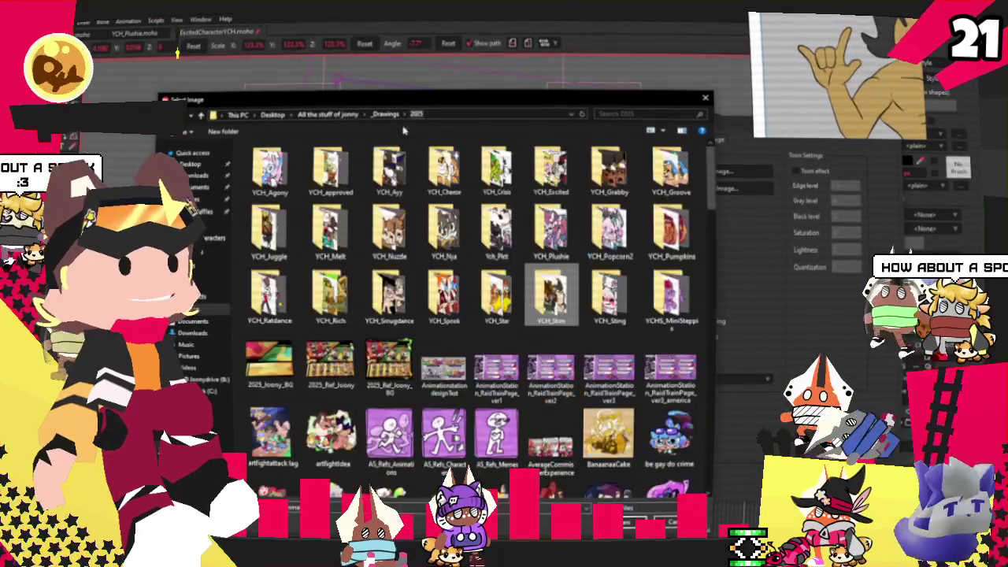
pyautogui.doubleClick(551, 169)
pyautogui.doubleClick(270, 169)
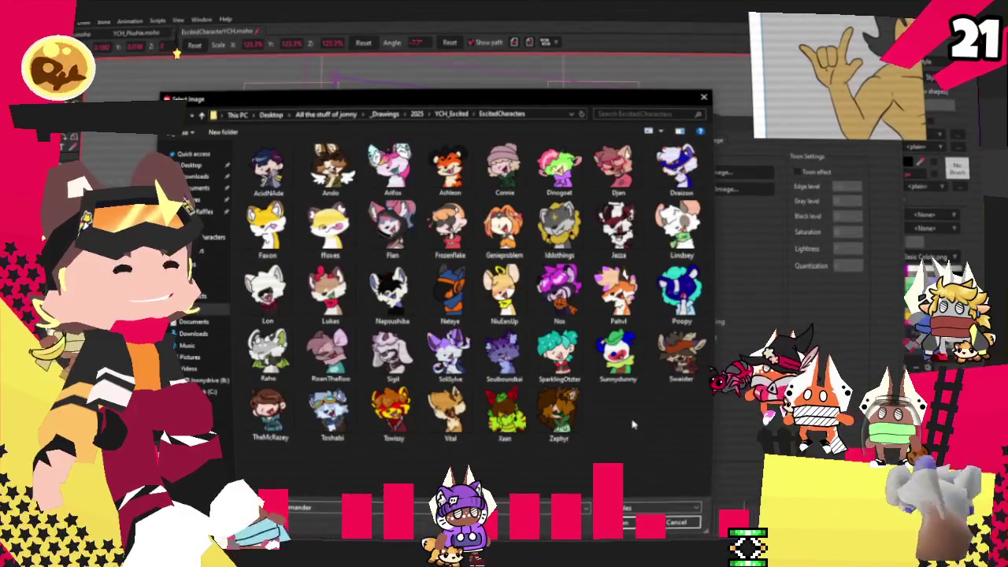
pyautogui.hotkey('ctrl', 'v')
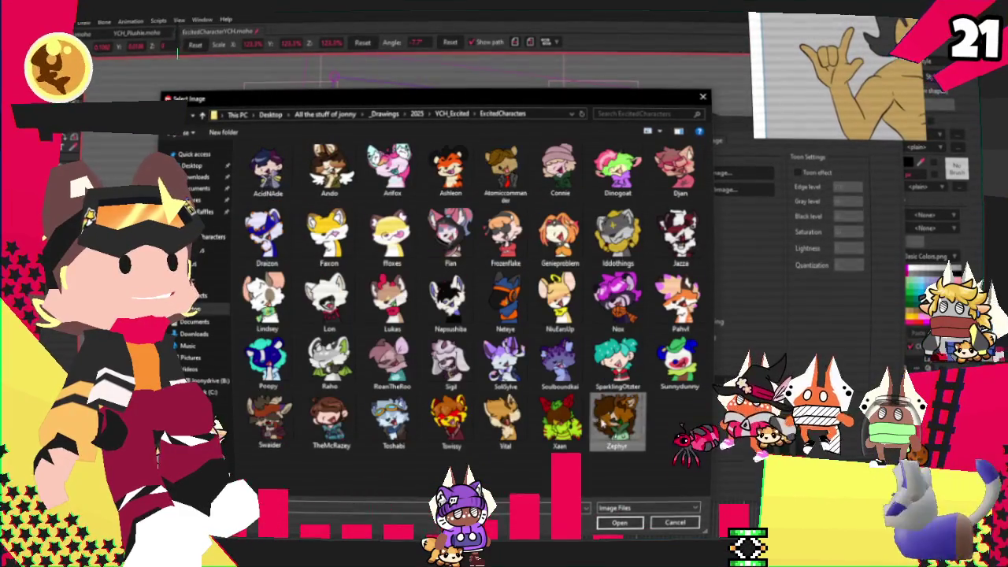
pyautogui.click(619, 522)
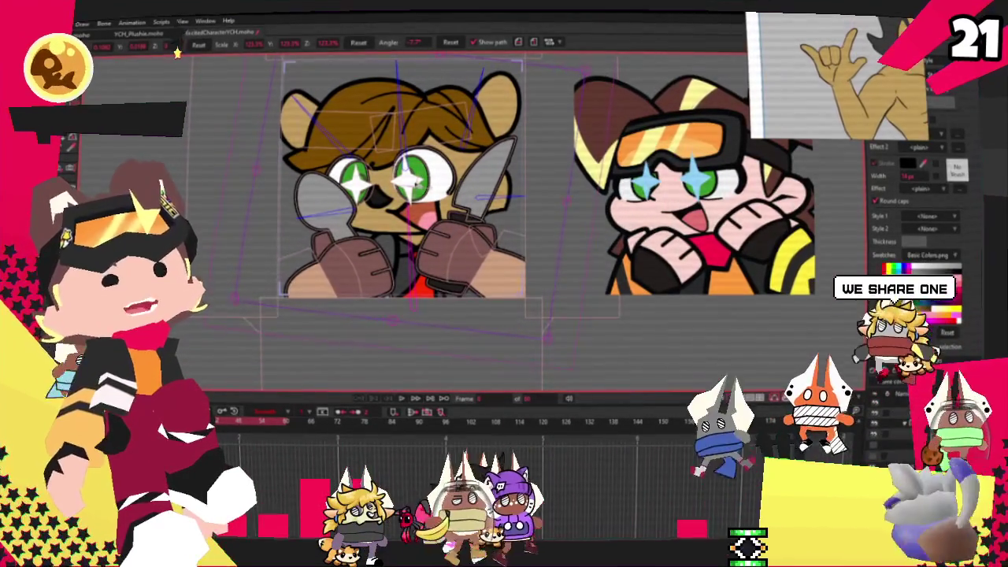
# - Scale the bear image up to about 126.7% and nudge it down-left within its frame
pyautogui.scroll(-3, 417, 181)
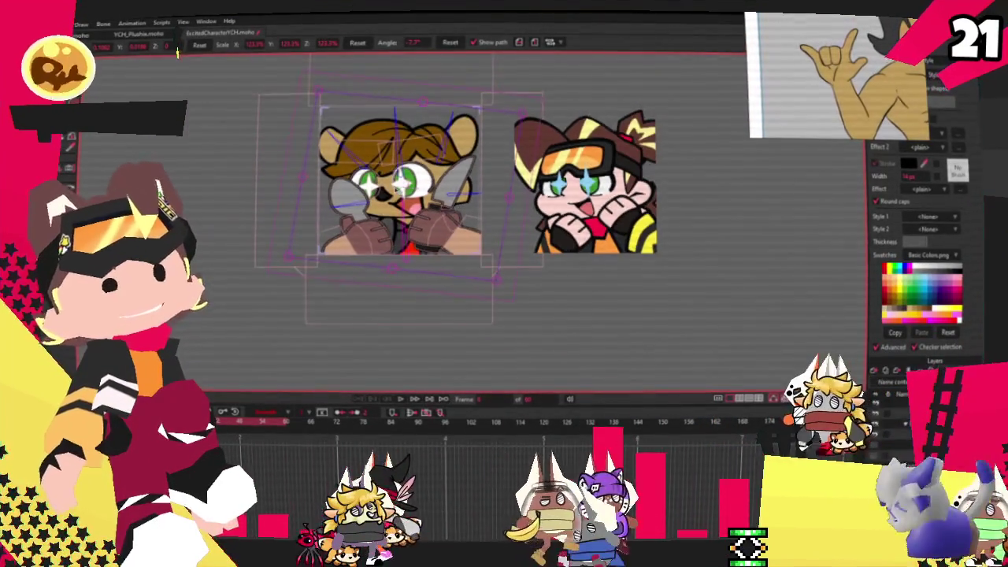
pyautogui.scroll(3, 400, 111)
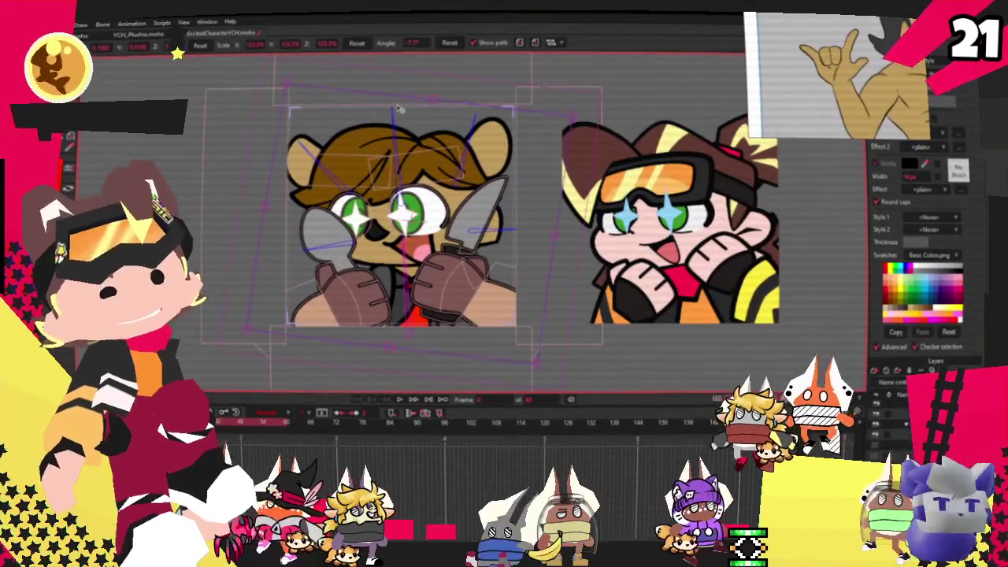
pyautogui.scroll(-3, 501, 124)
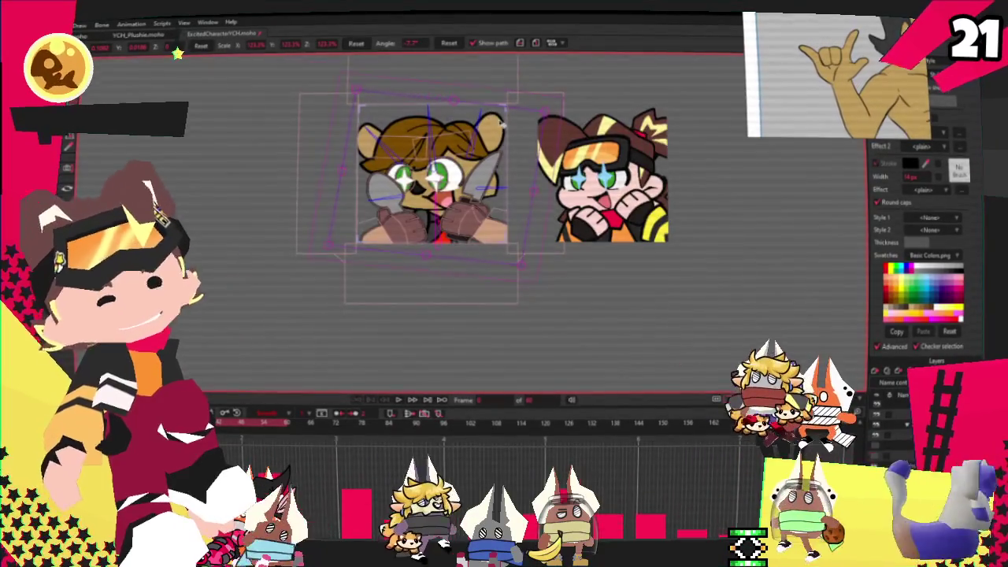
pyautogui.scroll(3, 496, 126)
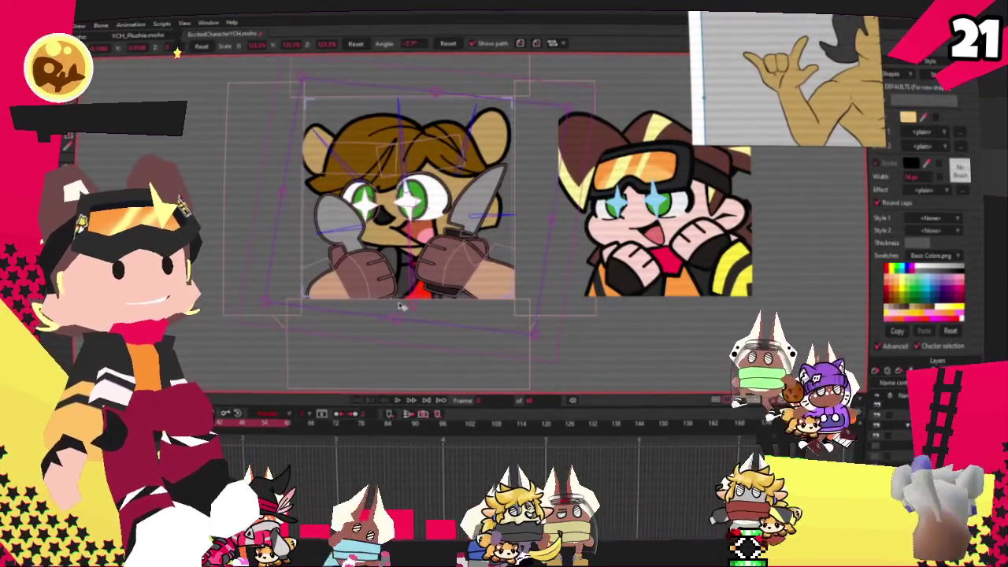
pyautogui.moveTo(396, 318)
pyautogui.mouseDown()
pyautogui.moveTo(398, 329)
pyautogui.moveTo(412, 314)
pyautogui.mouseUp()
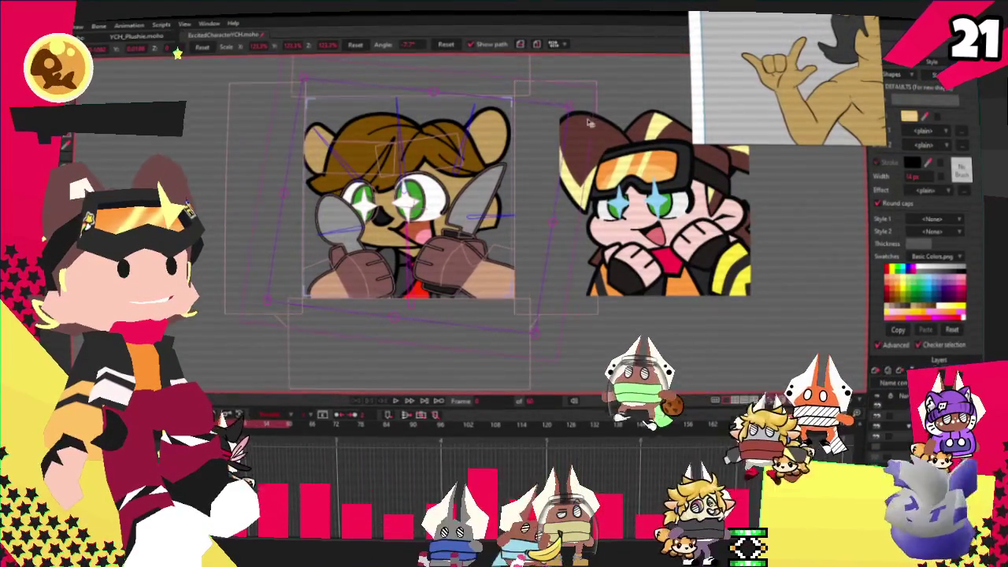
pyautogui.moveTo(567, 110)
pyautogui.mouseDown()
pyautogui.moveTo(584, 102)
pyautogui.moveTo(573, 103)
pyautogui.mouseUp()
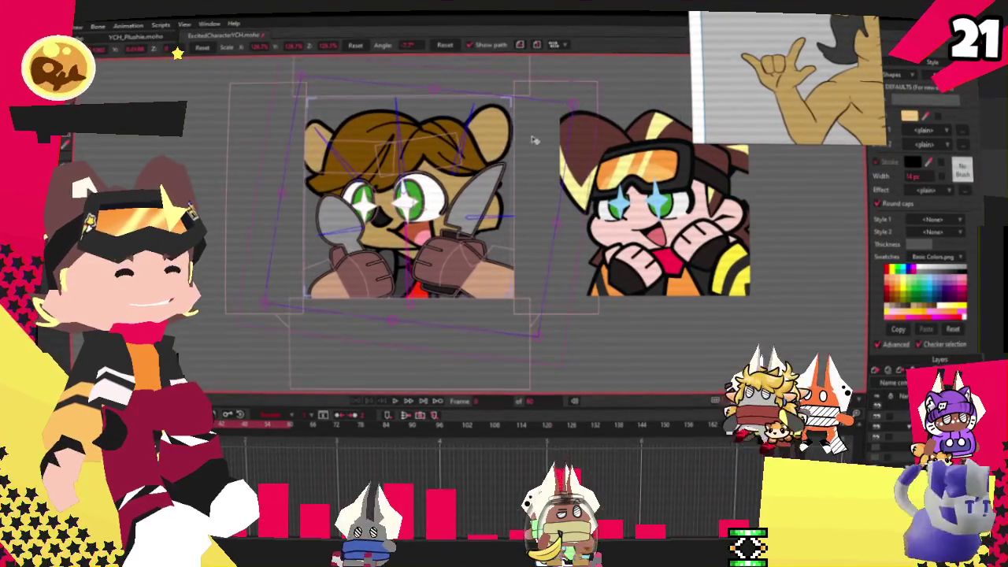
pyautogui.moveTo(491, 175); pyautogui.dragTo(486, 180)
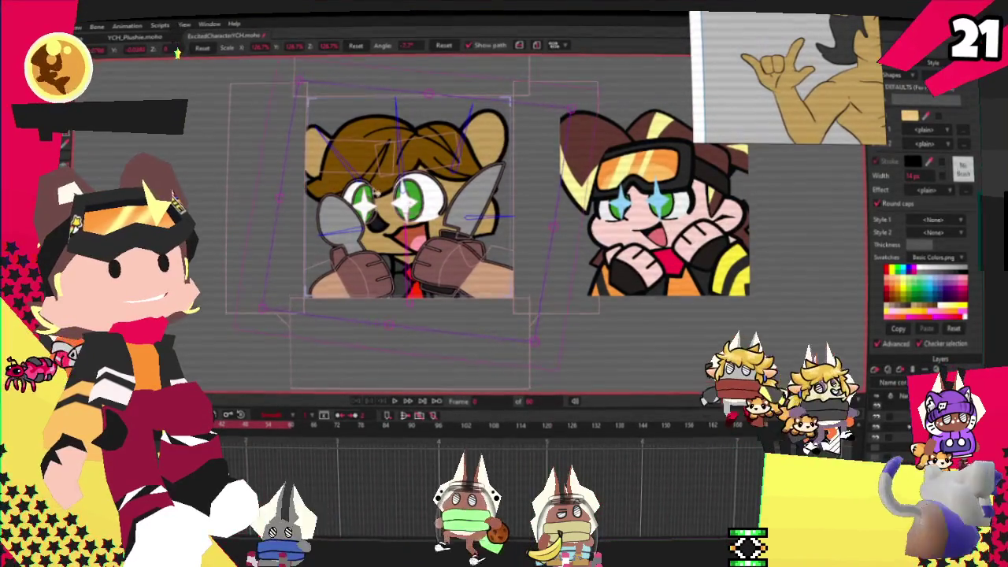
# - Switch to Select Shape, zoom in on the eyes and pick the right eye's iris
pyautogui.scroll(5, 375, 193)
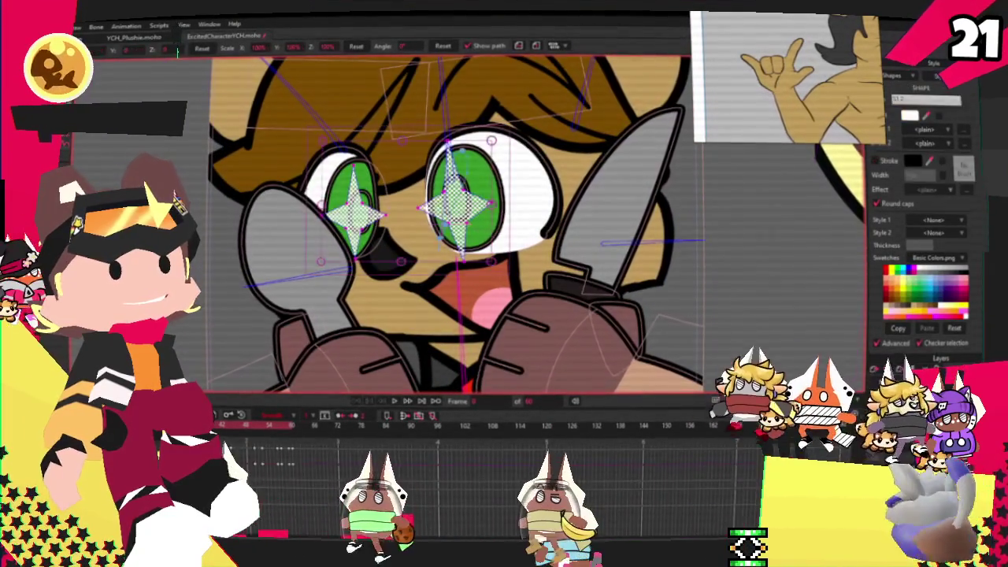
pyautogui.press('g')
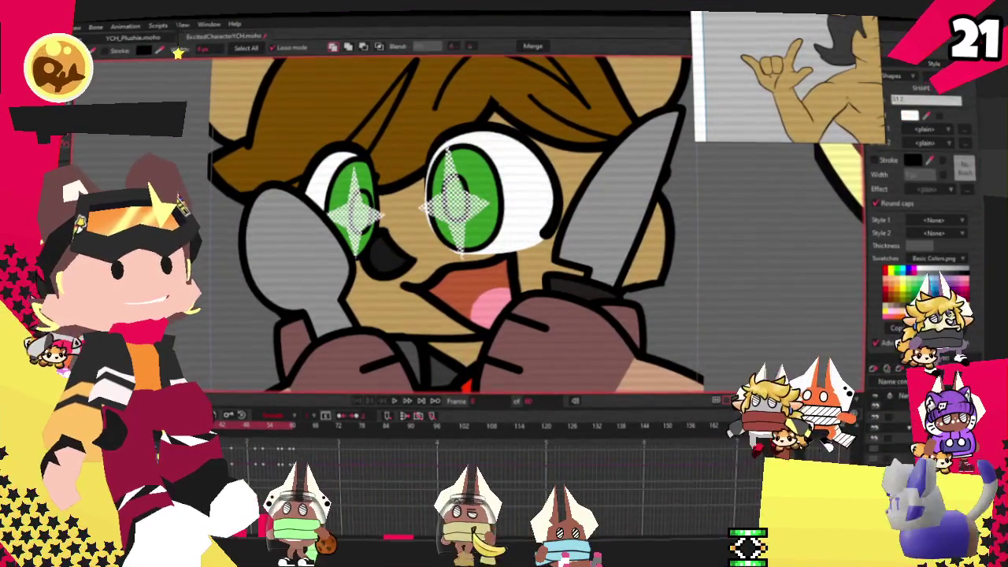
pyautogui.scroll(3, 394, 197)
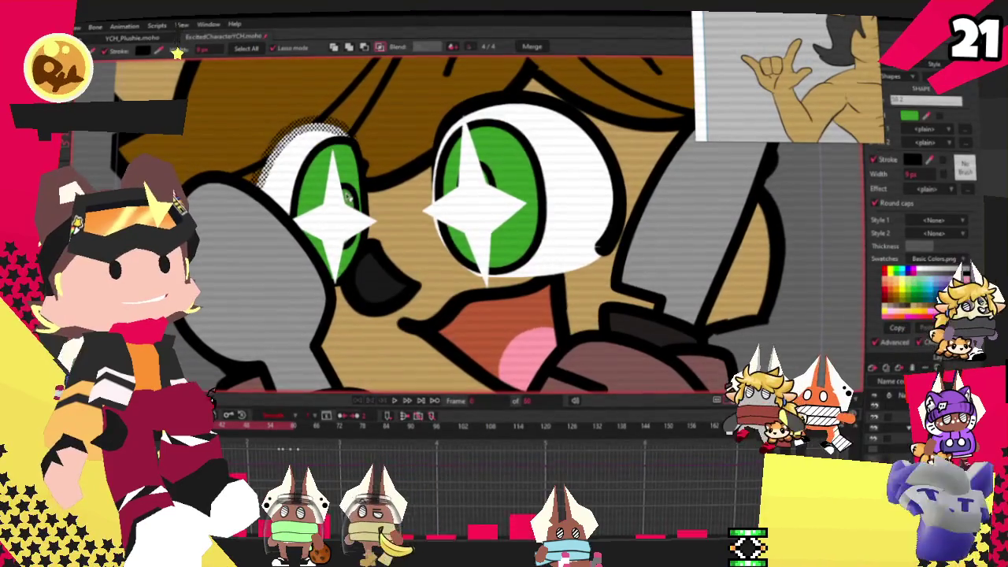
pyautogui.keyDown('shift'); pyautogui.click(506, 198); pyautogui.keyUp('shift')
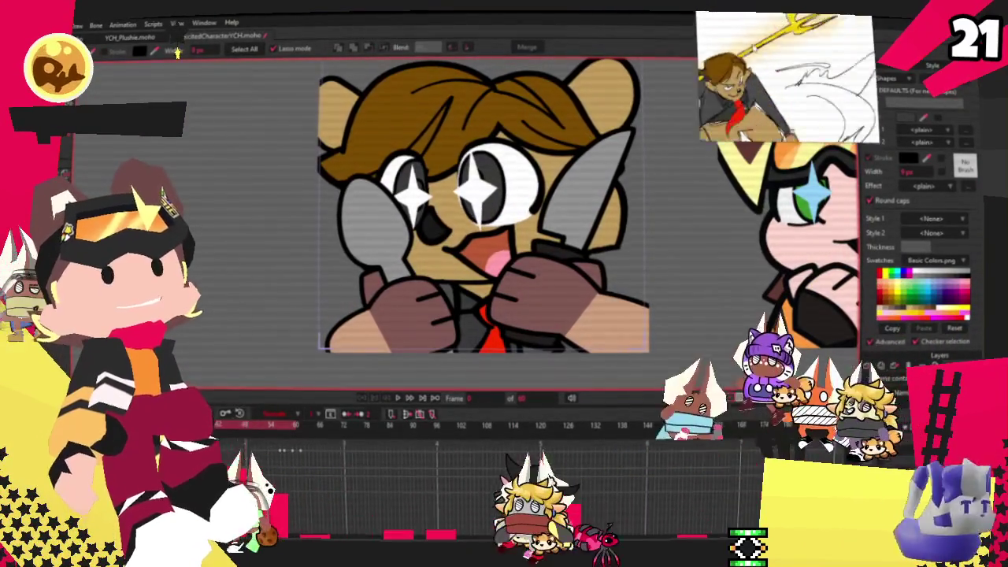
pyautogui.scroll(1, 604, 214)
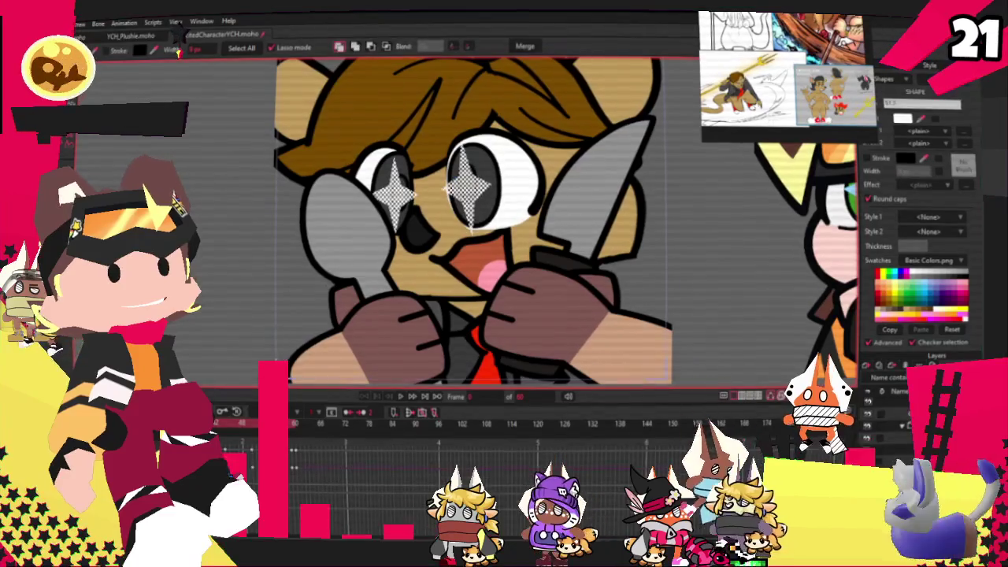
# - Select the bear's brown knife-holding hand and fill it with the tan skin colour
pyautogui.click(599, 272)
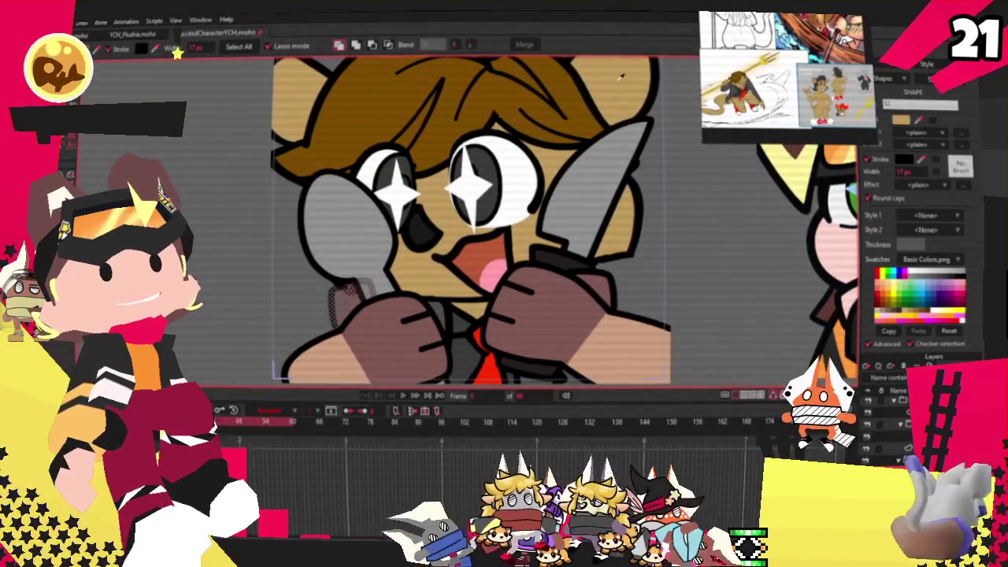
pyautogui.click(394, 335)
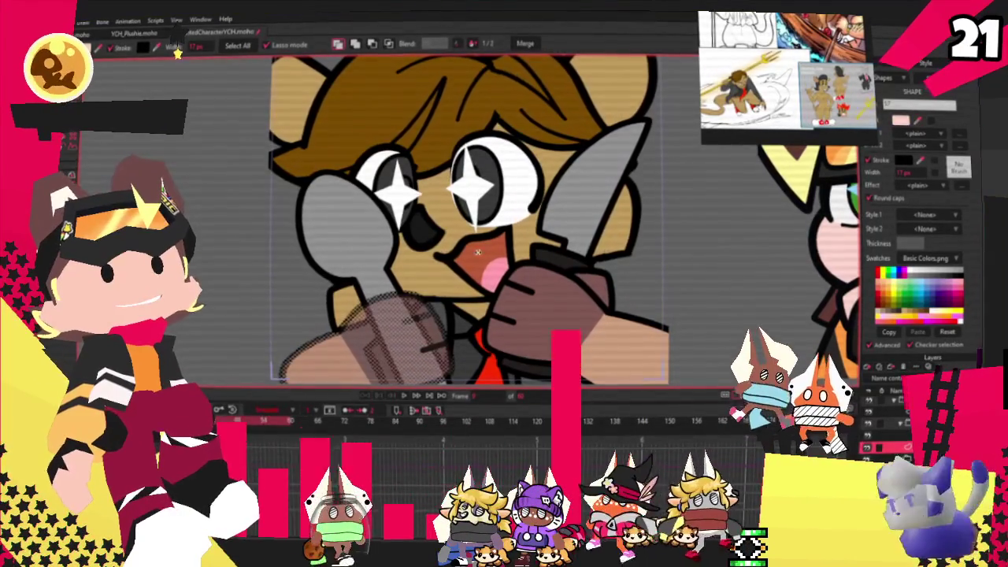
pyautogui.hotkey('ctrl', 'z')
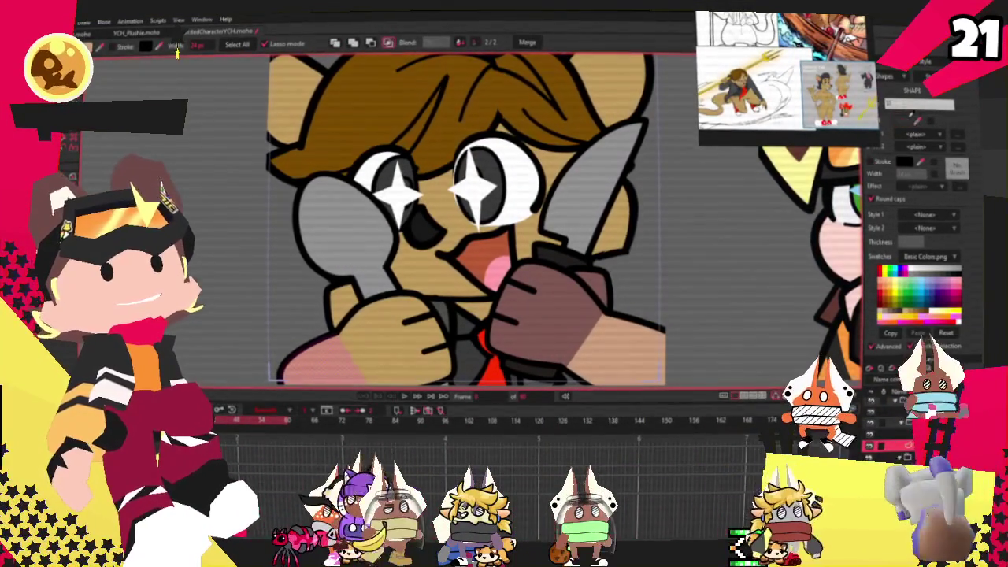
pyautogui.click(872, 163)
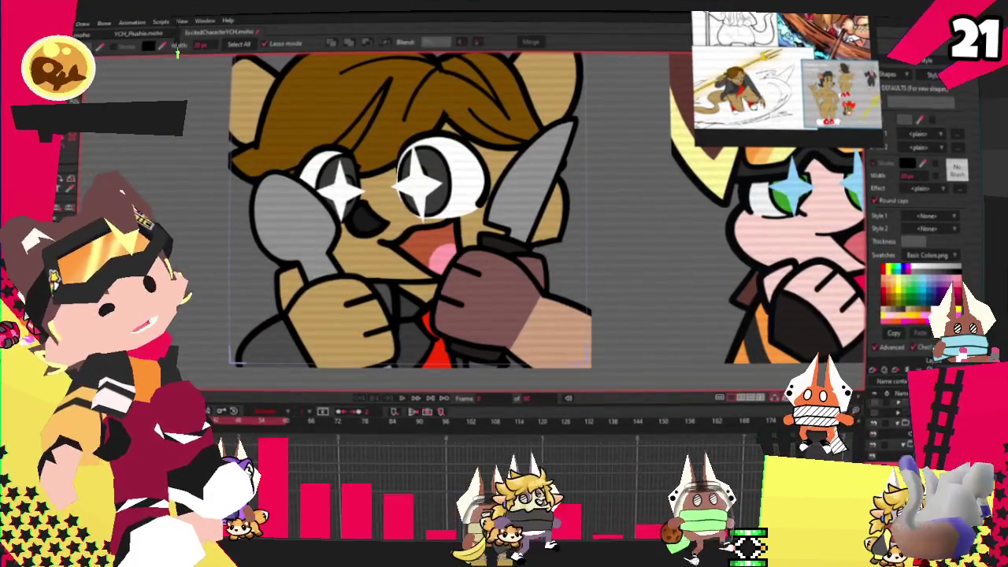
pyautogui.click(526, 293)
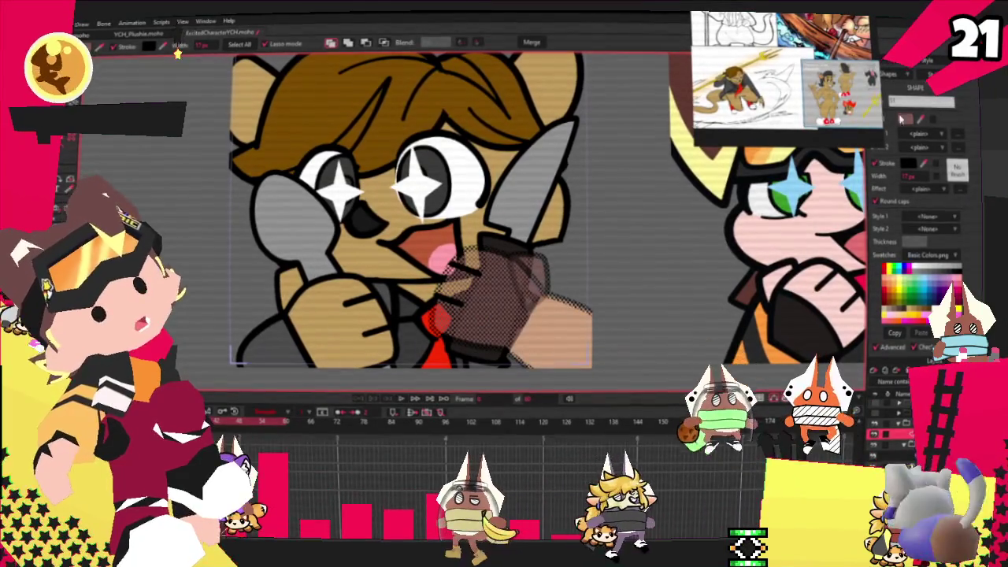
pyautogui.click(925, 121)
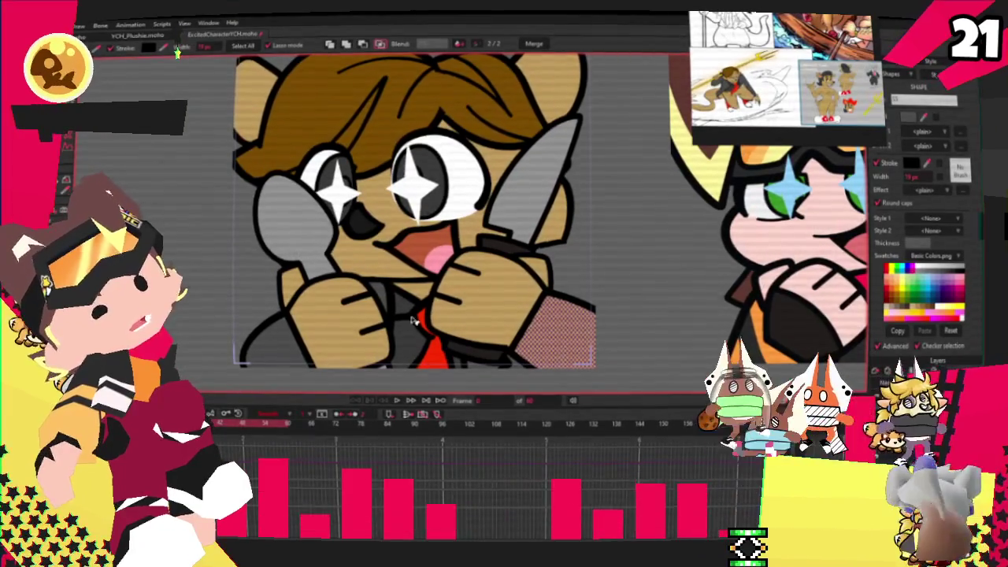
pyautogui.scroll(-3, 411, 318)
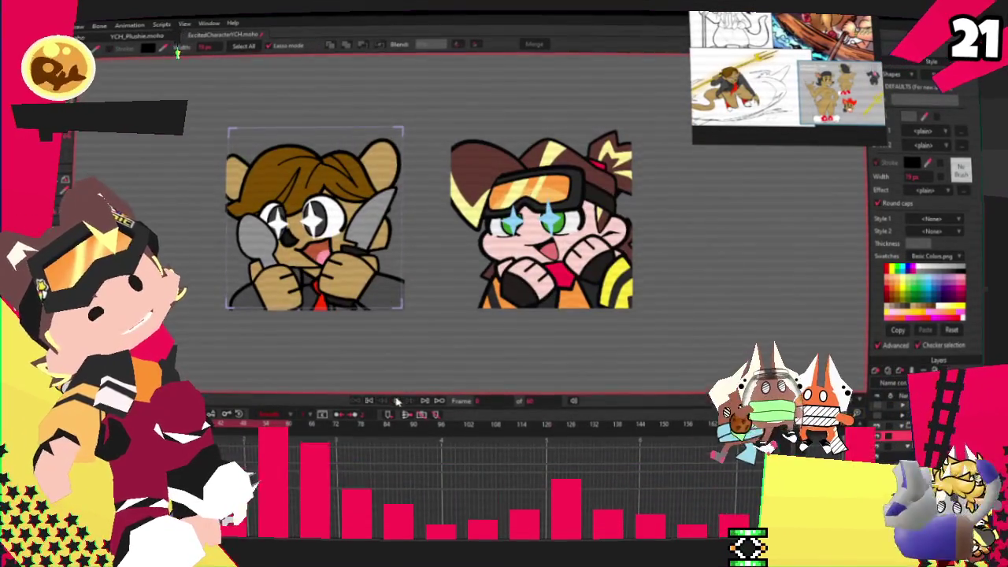
# - Play the animation to preview it, then briefly open File > Import
pyautogui.click(397, 402)
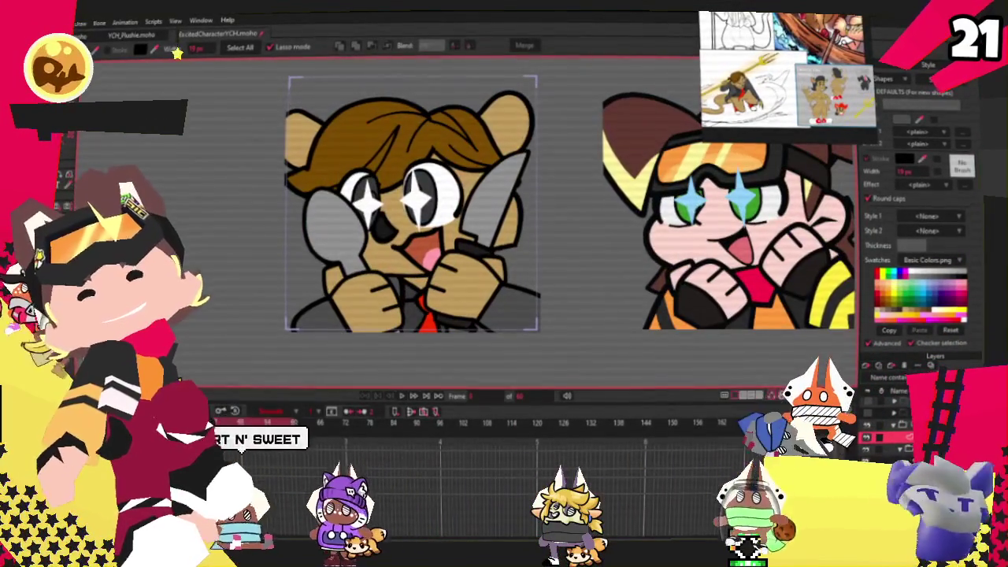
pyautogui.click(82, 22)
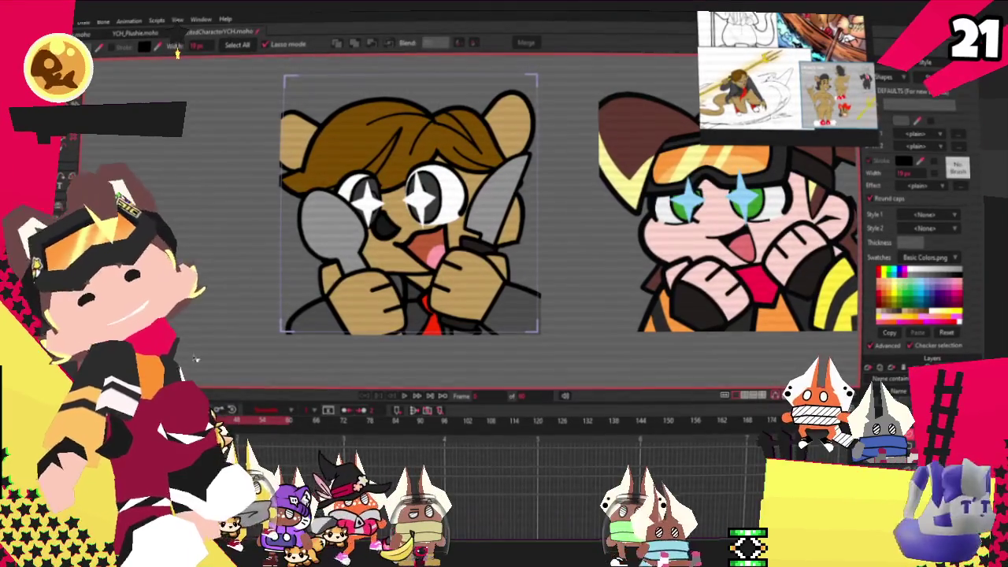
pyautogui.hotkey('alt', 'f')
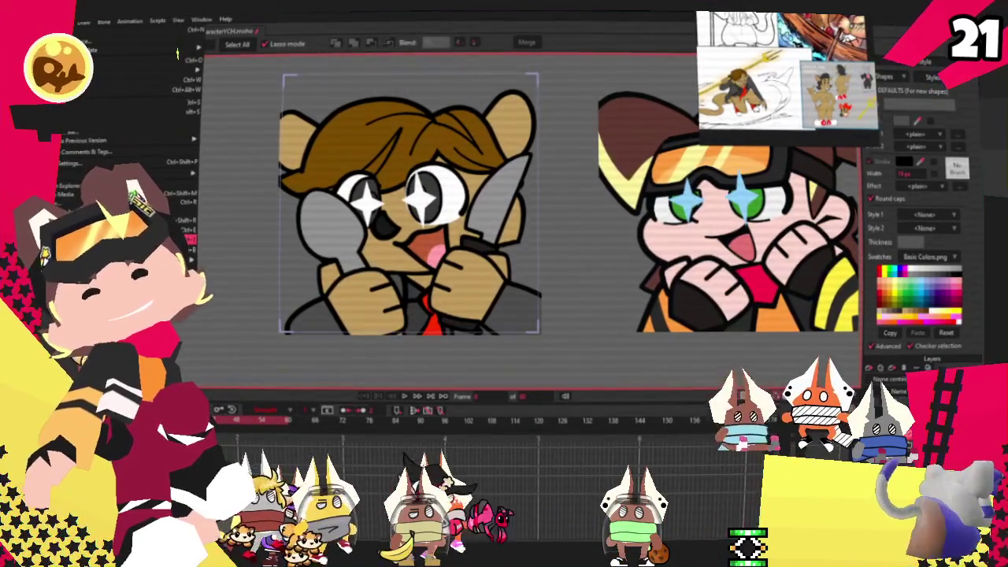
pyautogui.press('Escape')
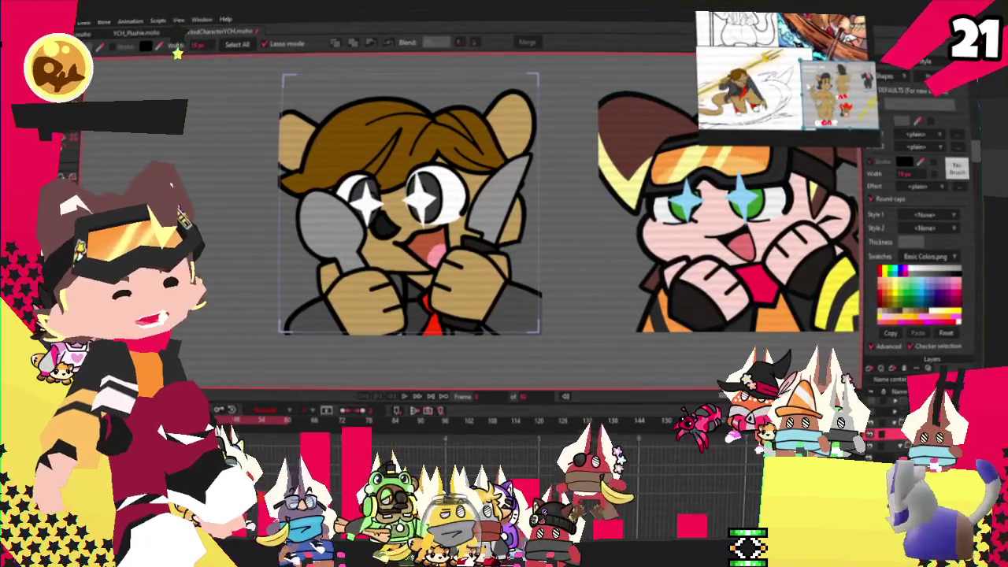
# - Load and shrink a new reference image, then drag the Magma drawing board into view
pyautogui.rightClick(813, 88)
pyautogui.click(836, 347)
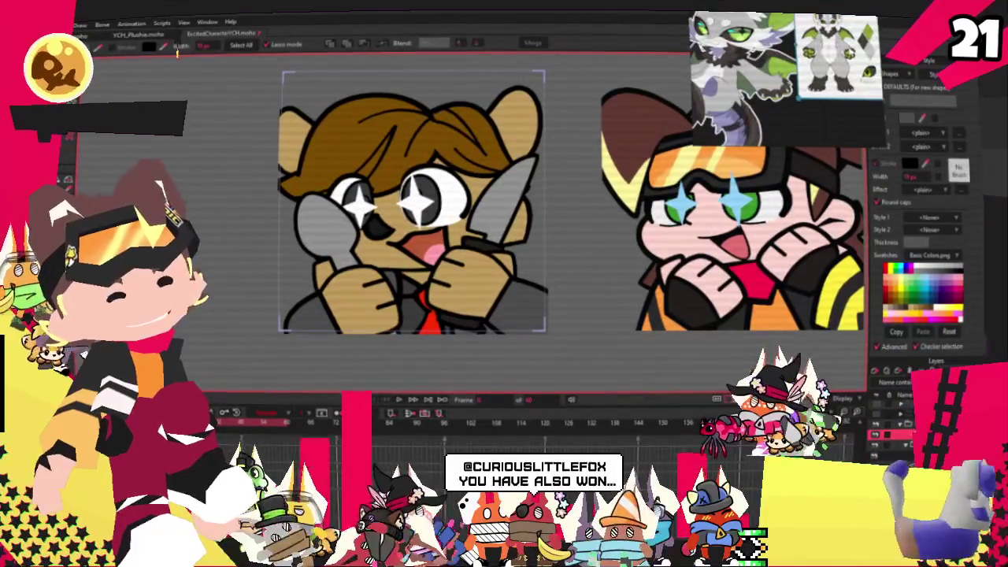
pyautogui.moveTo(793, 105); pyautogui.dragTo(842, 71)
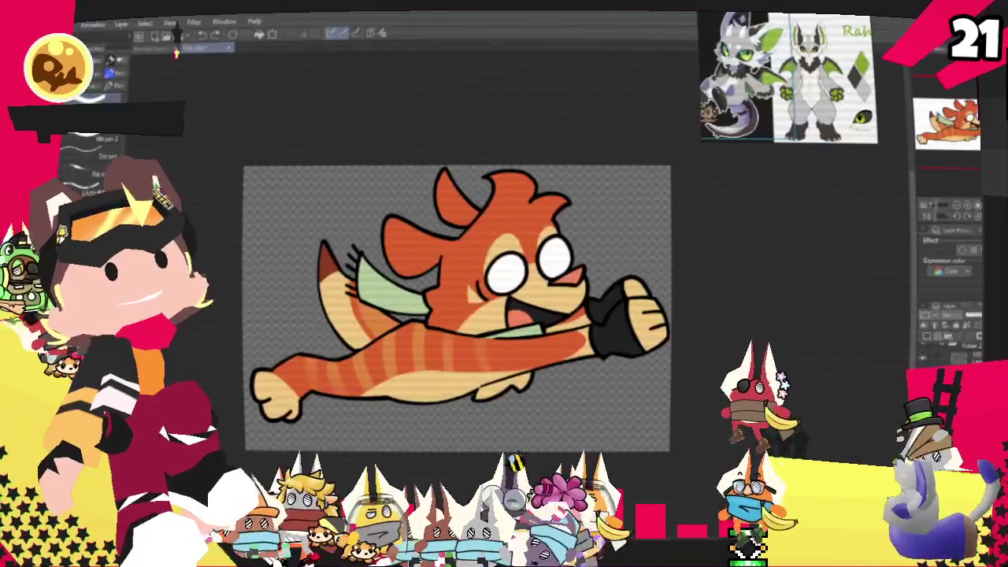
pyautogui.moveTo(439, 387)
pyautogui.mouseDown()
pyautogui.moveTo(517, 195)
pyautogui.moveTo(542, 1)
pyautogui.mouseUp()
pyautogui.scroll(-3, 422, 233)
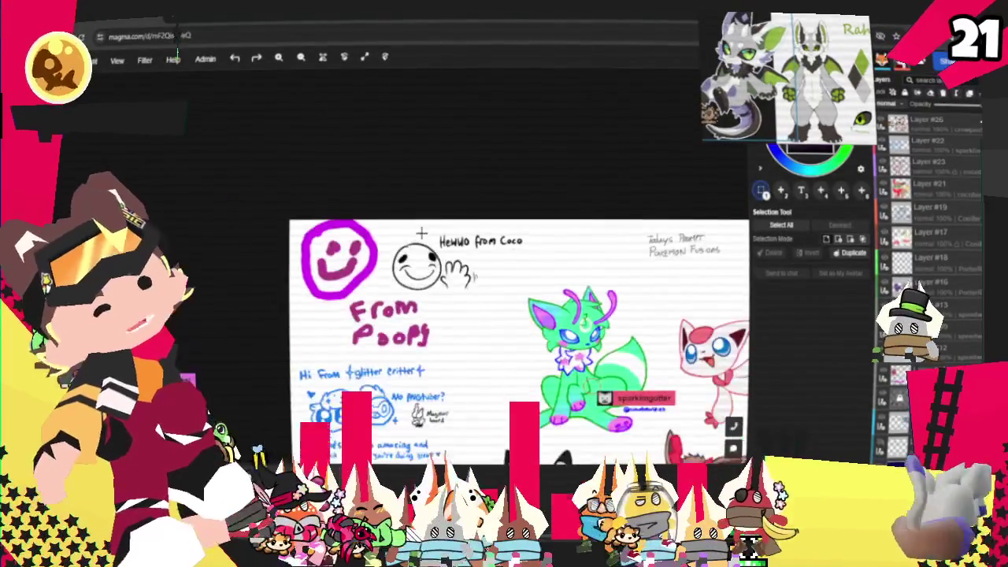
pyautogui.scroll(1, 386, 369)
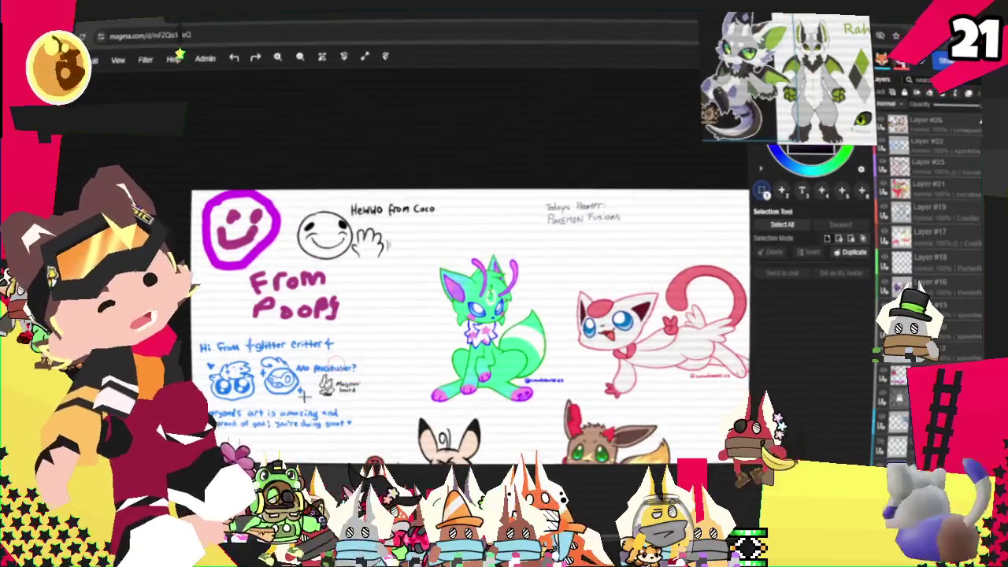
pyautogui.scroll(2, 386, 368)
pyautogui.scroll(2, 386, 368)
pyautogui.scroll(1, 355, 362)
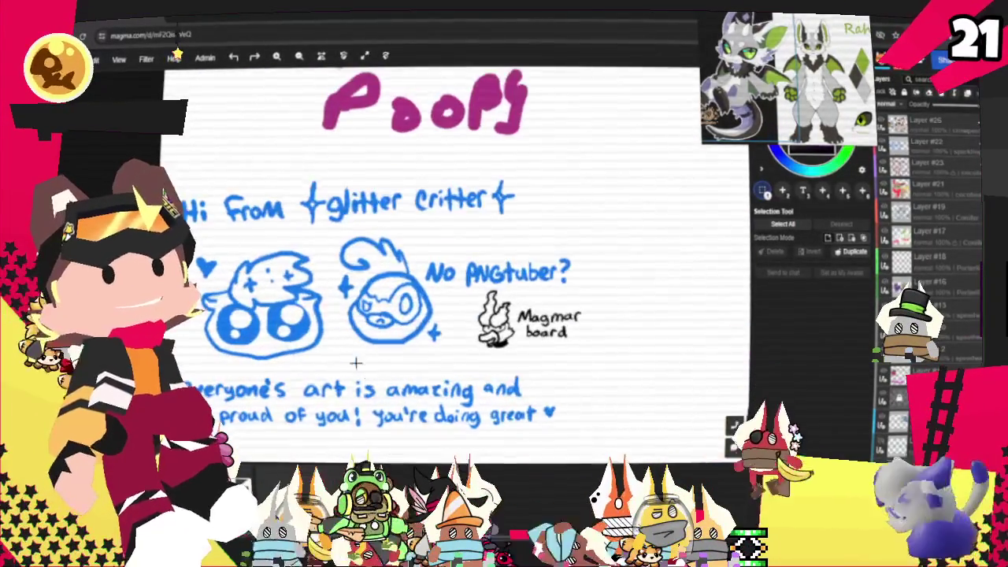
pyautogui.scroll(1, 341, 369)
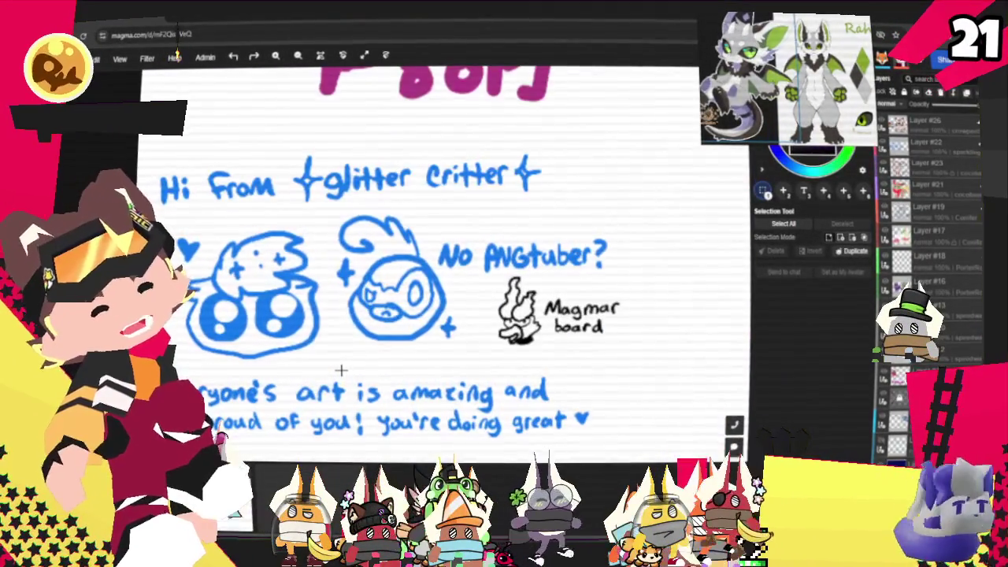
pyautogui.scroll(2, 576, 341)
pyautogui.scroll(3, 576, 344)
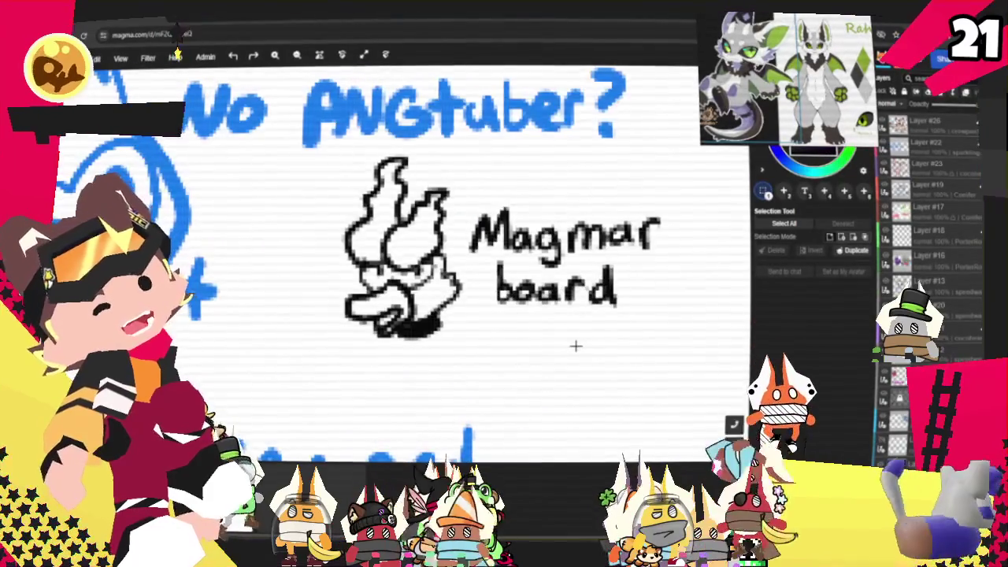
pyautogui.scroll(-3, 576, 330)
pyautogui.scroll(-3, 576, 320)
pyautogui.scroll(-1, 604, 213)
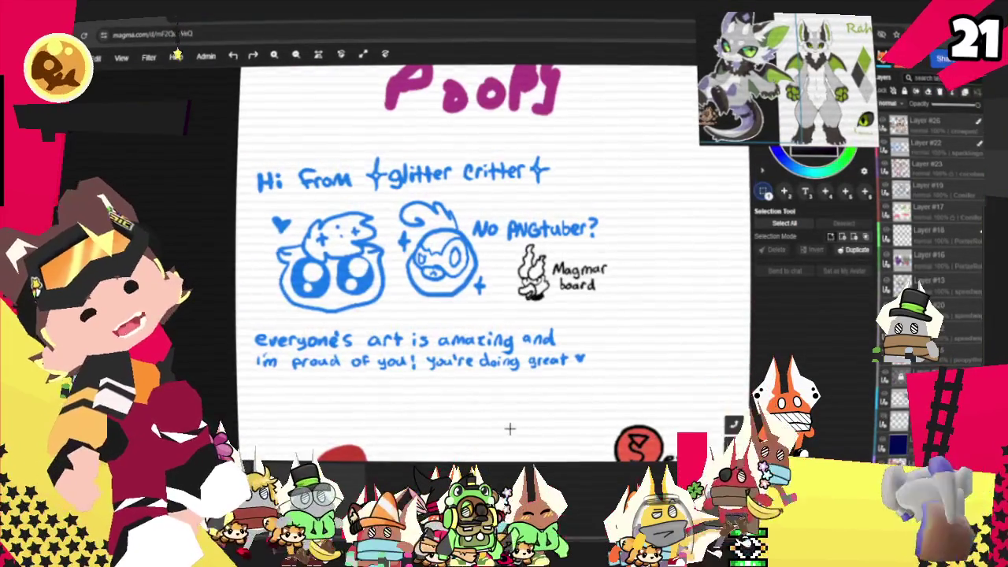
pyautogui.scroll(-2, 480, 413)
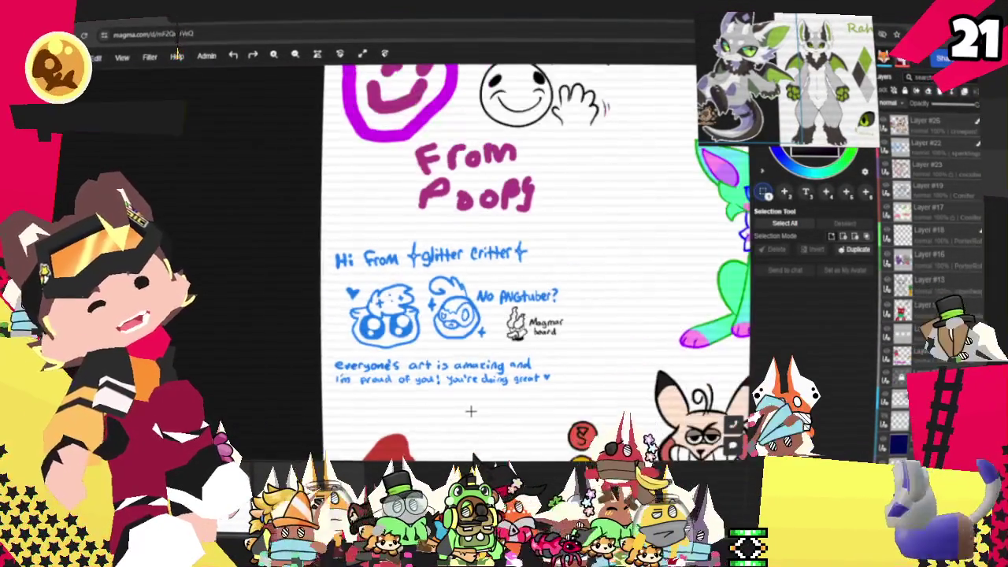
pyautogui.scroll(-2, 347, 315)
pyautogui.scroll(-2, 254, 261)
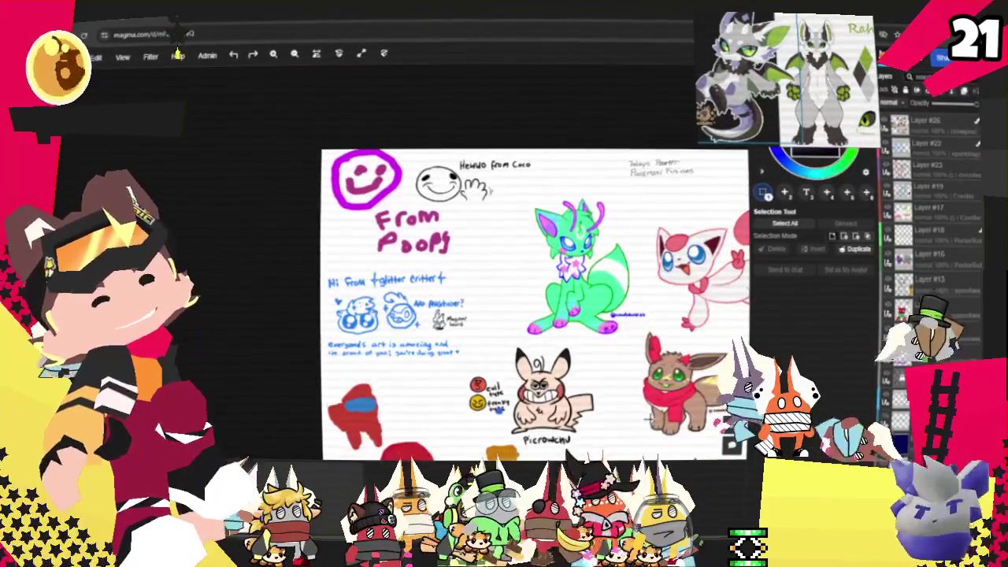
pyautogui.scroll(4, 511, 370)
pyautogui.scroll(2, 571, 451)
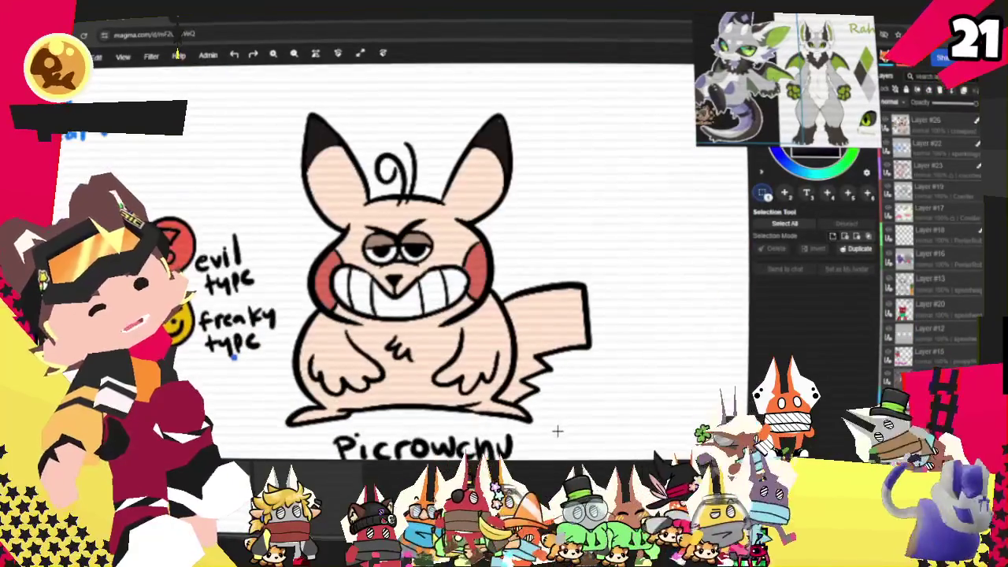
pyautogui.scroll(-1, 549, 225)
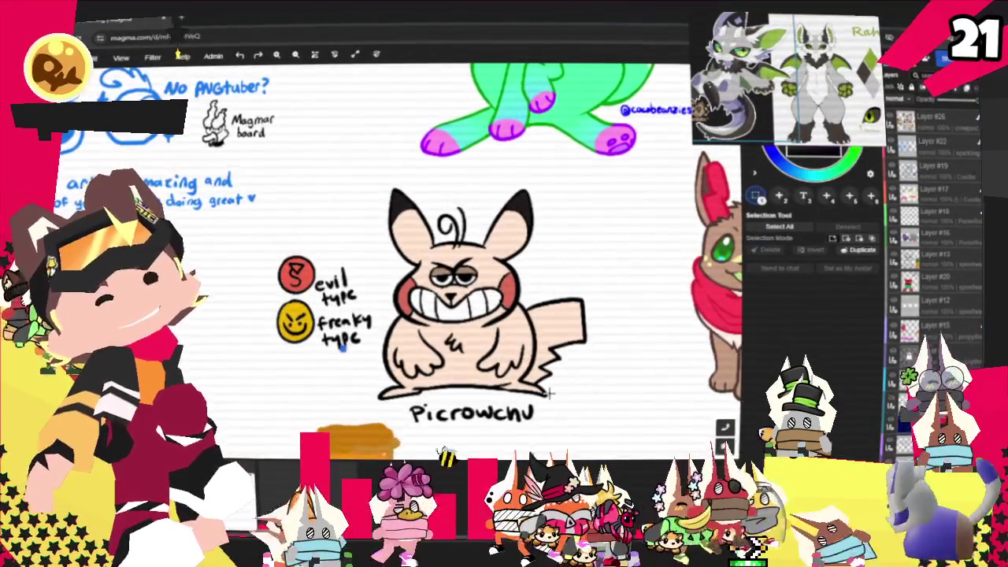
pyautogui.scroll(3, 337, 269)
pyautogui.scroll(-3, 337, 269)
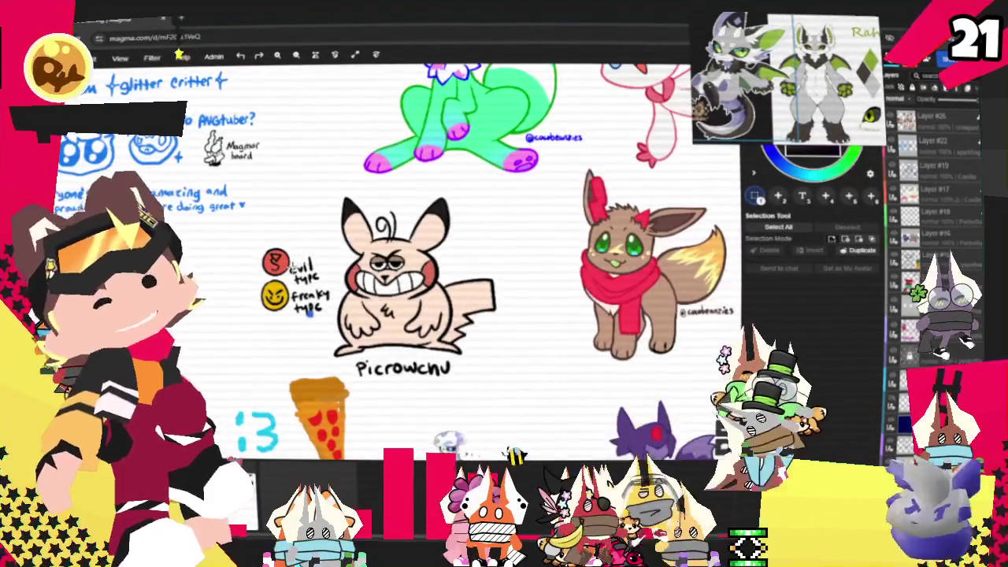
pyautogui.scroll(3, 639, 275)
pyautogui.scroll(2, 673, 320)
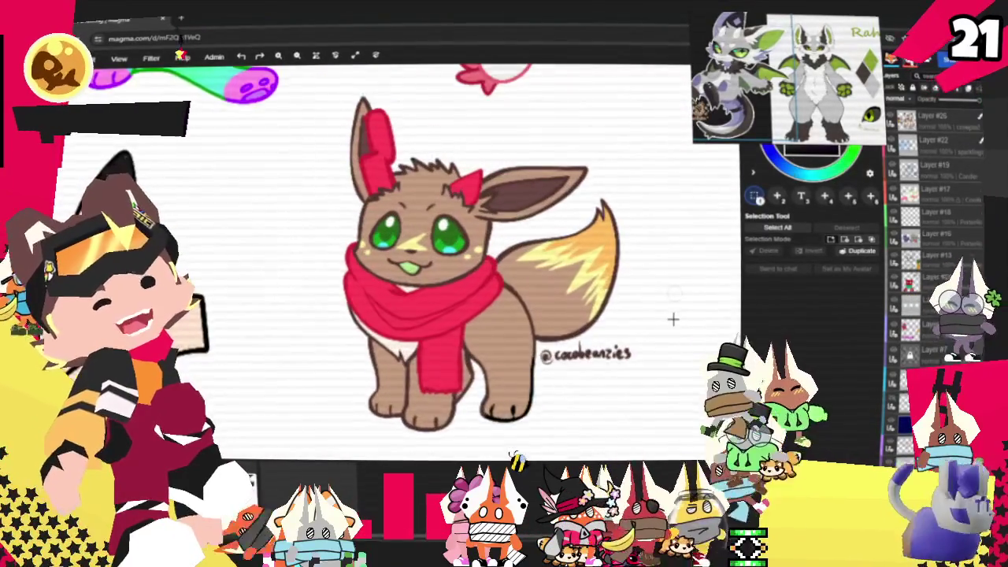
pyautogui.scroll(1, 673, 319)
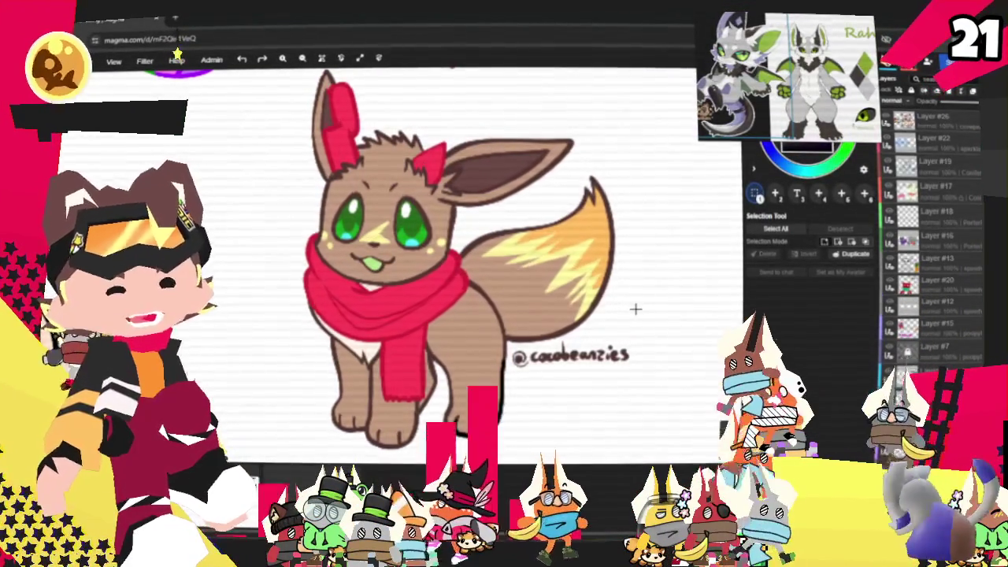
pyautogui.scroll(-1, 635, 310)
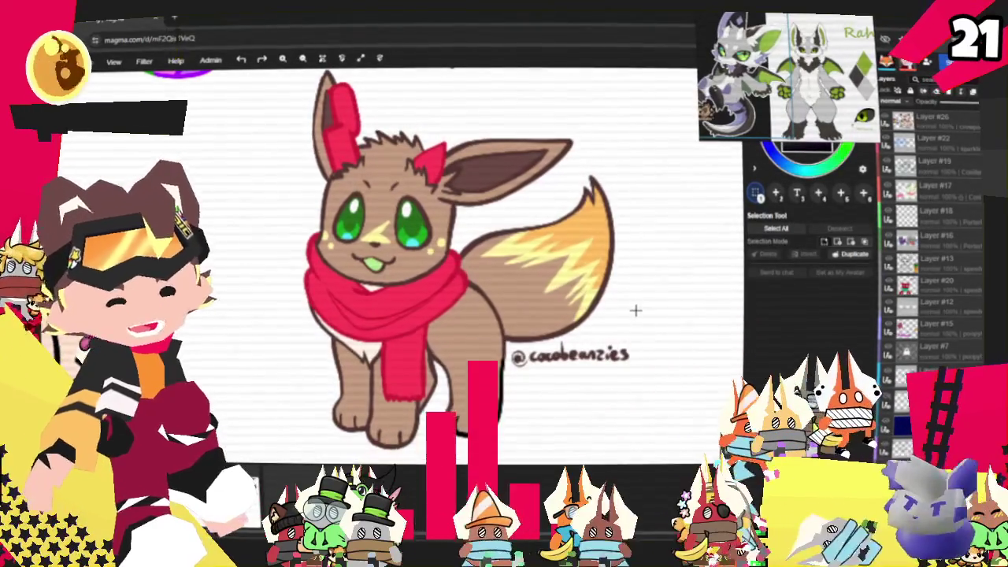
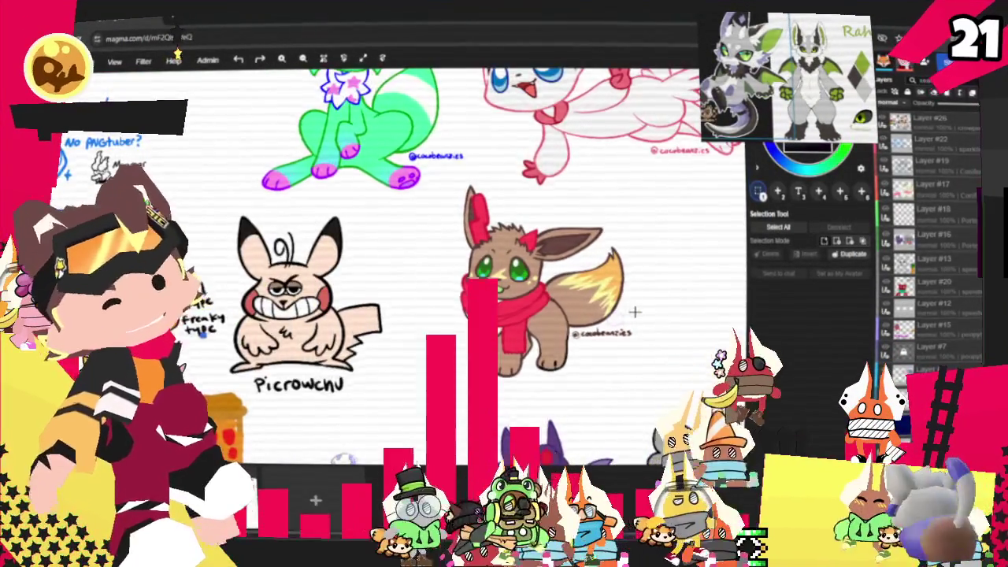
# - Zoom in and out across the Magma board to look over the fan Pokémon fusion drawings
pyautogui.scroll(-2, 636, 312)
pyautogui.scroll(-1, 636, 312)
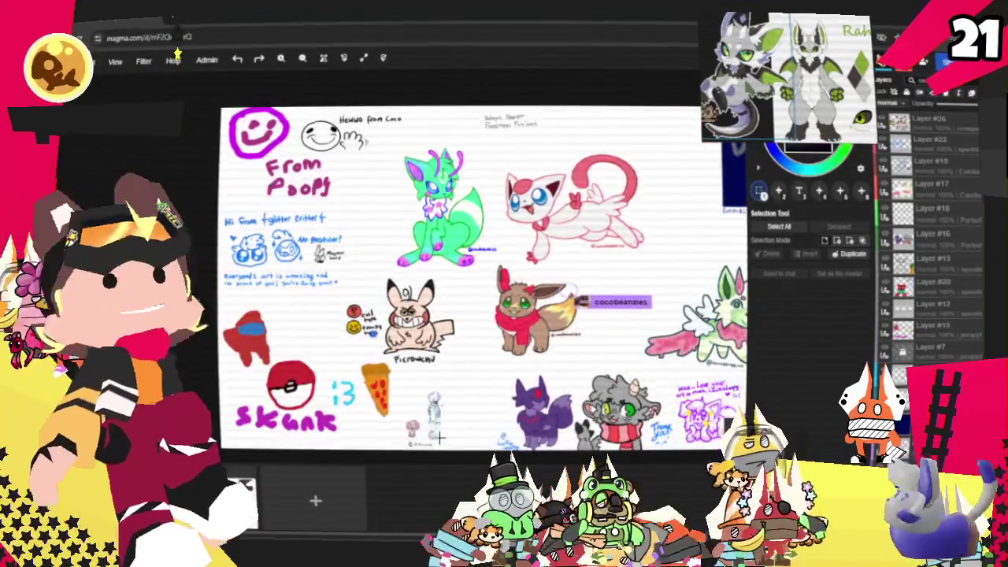
pyautogui.scroll(3, 443, 427)
pyautogui.scroll(2, 517, 169)
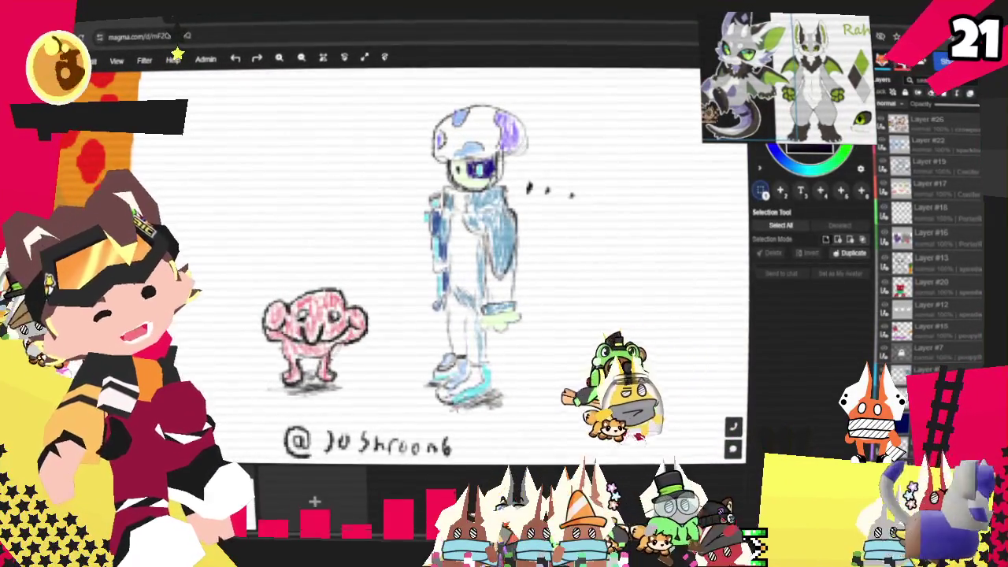
pyautogui.scroll(1, 232, 337)
pyautogui.scroll(2, 231, 338)
pyautogui.scroll(2, 233, 337)
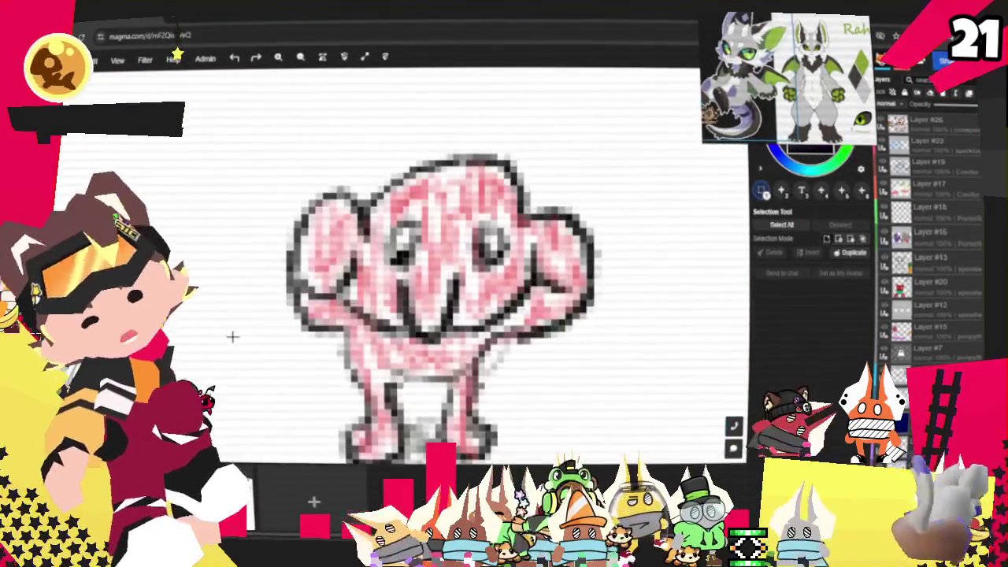
pyautogui.scroll(-2, 231, 334)
pyautogui.scroll(-3, 231, 333)
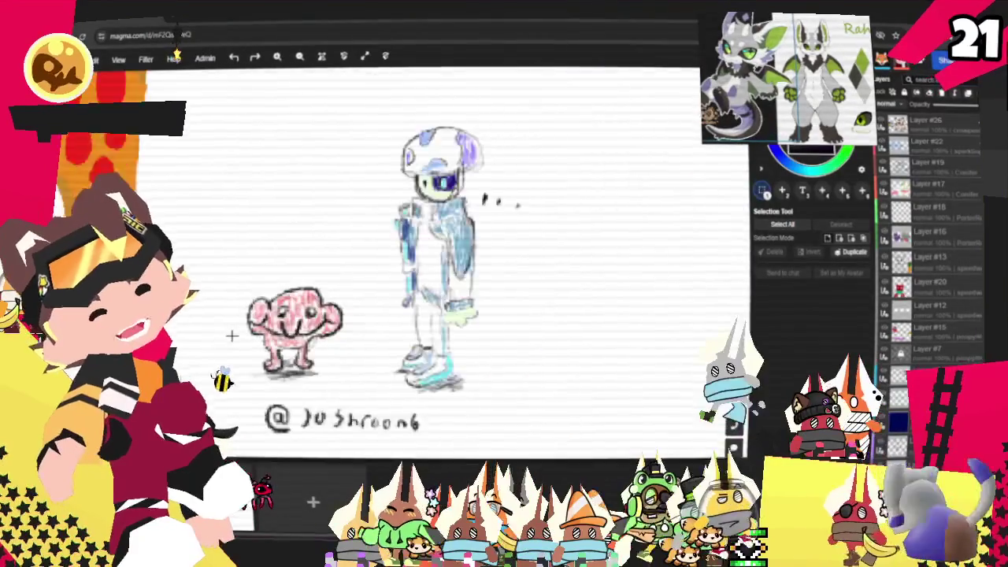
pyautogui.scroll(-1, 231, 333)
pyautogui.scroll(3, 378, 202)
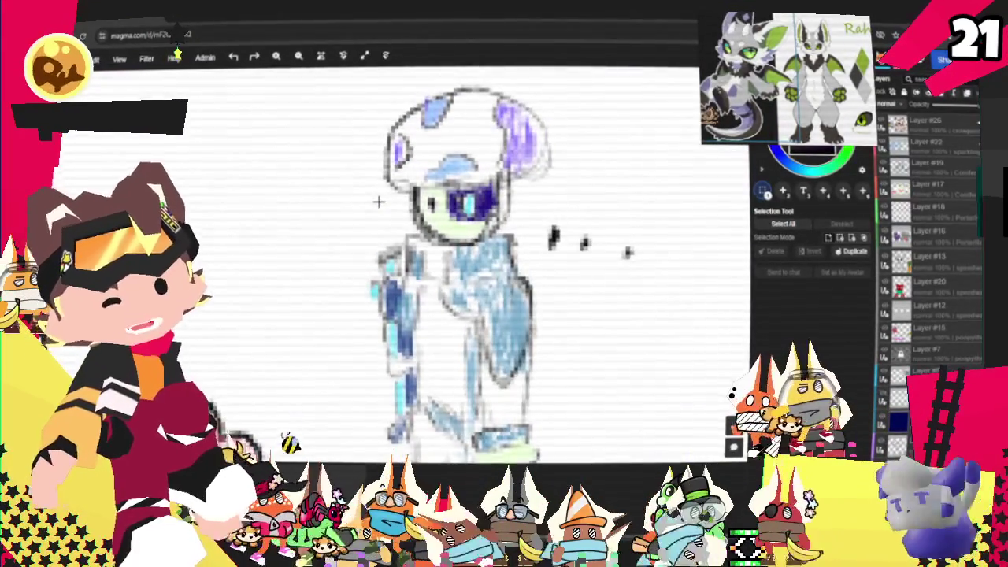
pyautogui.scroll(-1, 492, 189)
pyautogui.scroll(-3, 492, 189)
pyautogui.scroll(-2, 493, 236)
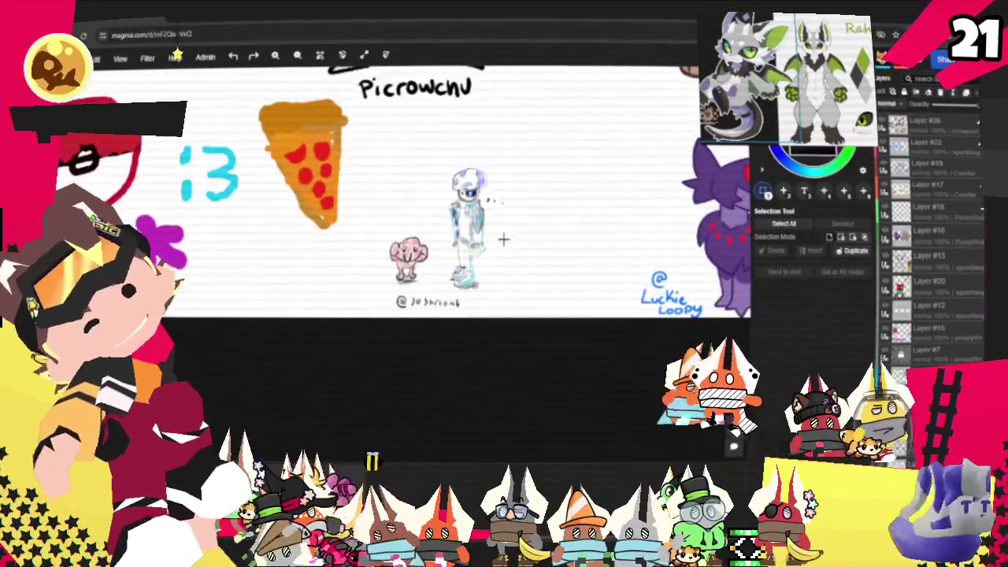
pyautogui.scroll(-1, 496, 285)
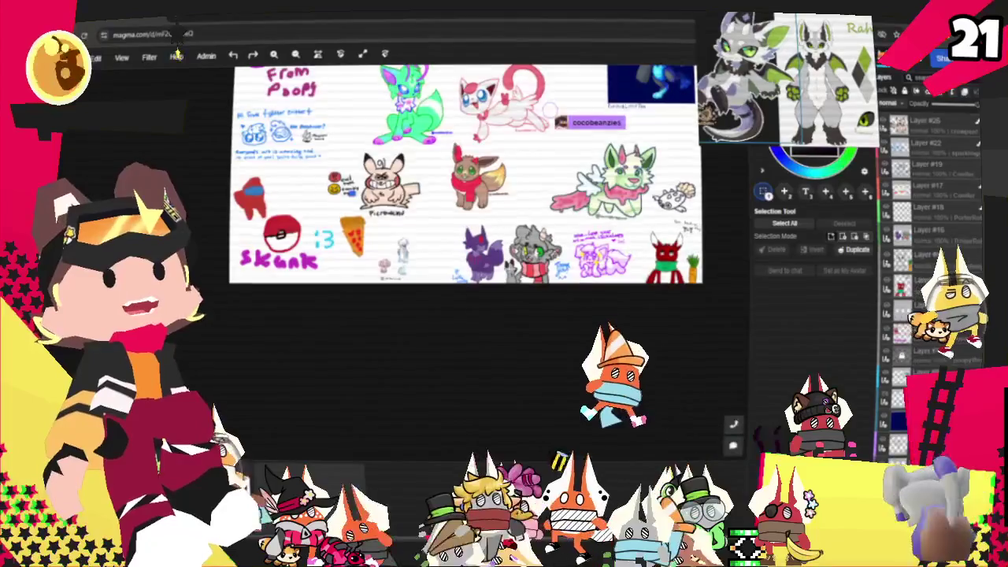
pyautogui.scroll(4, 459, 214)
pyautogui.scroll(1, 458, 214)
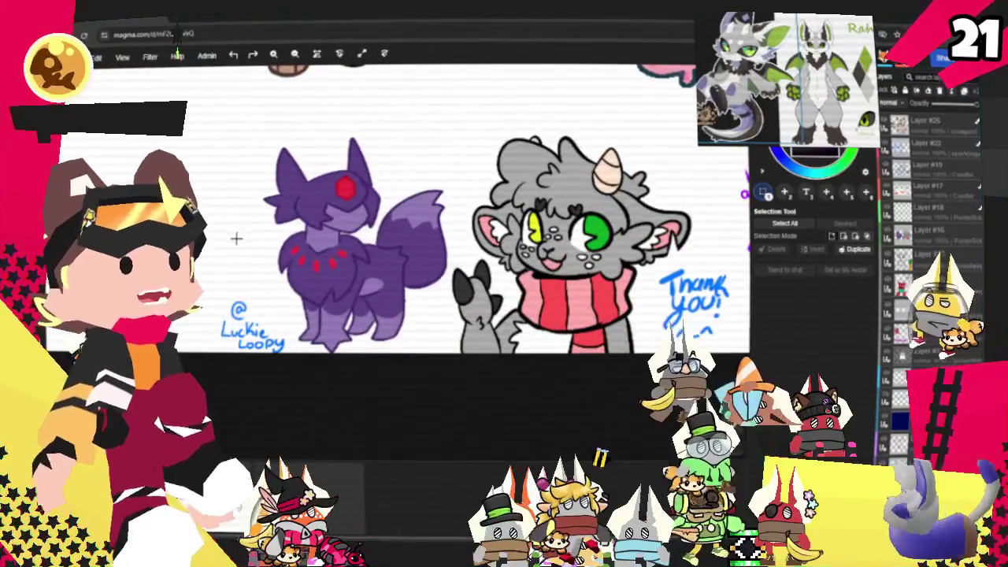
pyautogui.scroll(2, 236, 233)
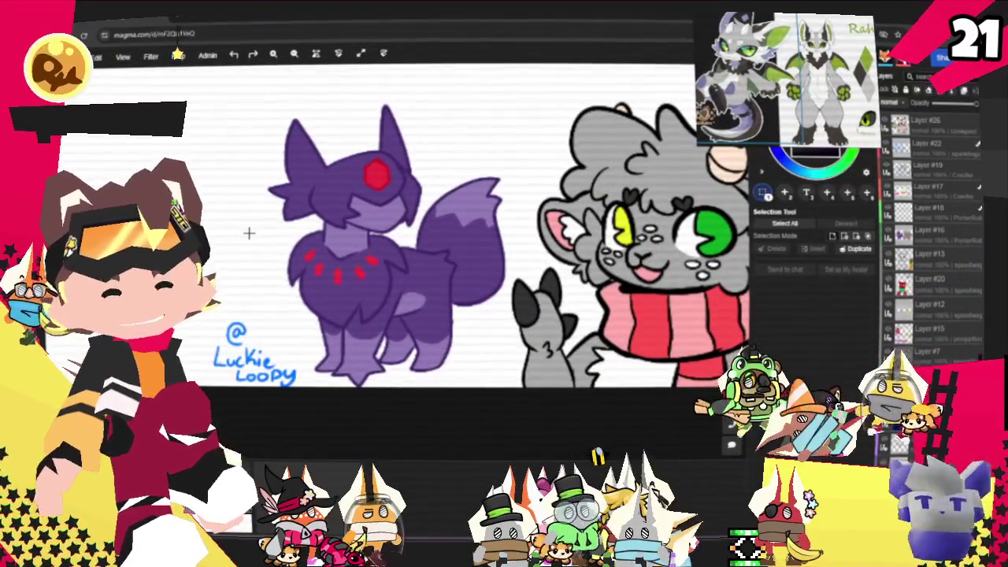
pyautogui.scroll(-2, 201, 223)
pyautogui.scroll(3, 563, 209)
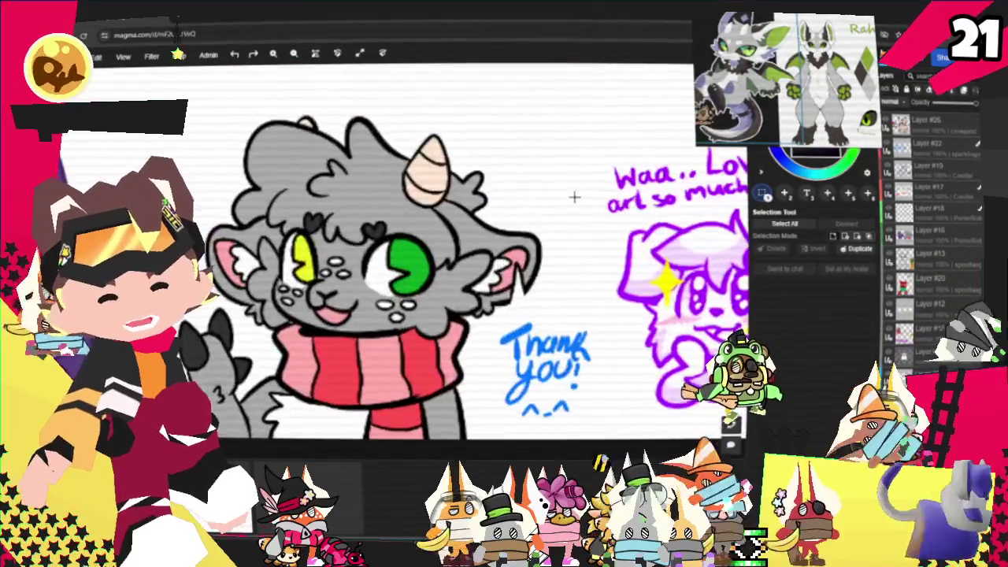
pyautogui.scroll(-2, 415, 203)
pyautogui.scroll(-2, 473, 203)
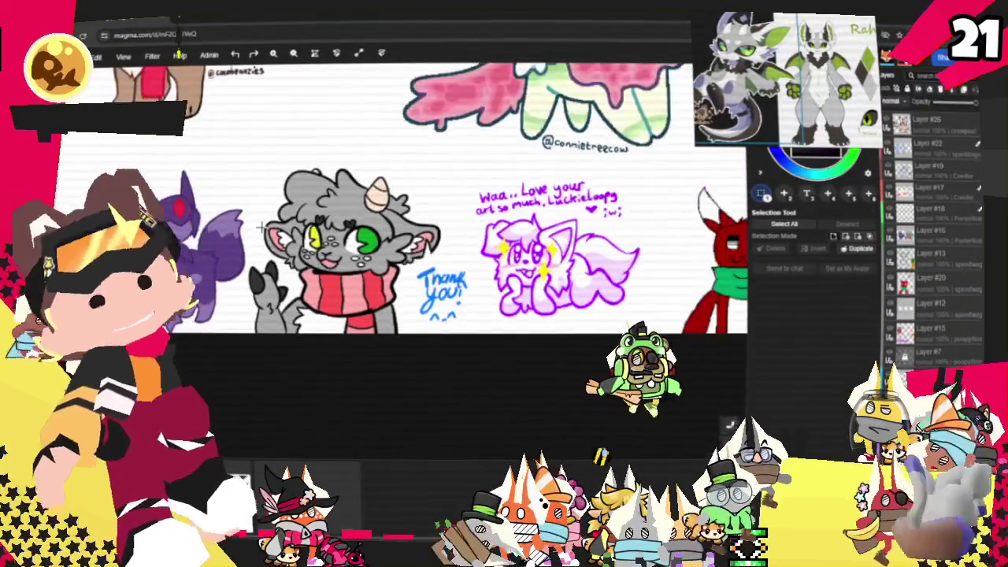
pyautogui.scroll(-1, 552, 204)
pyautogui.scroll(1, 609, 217)
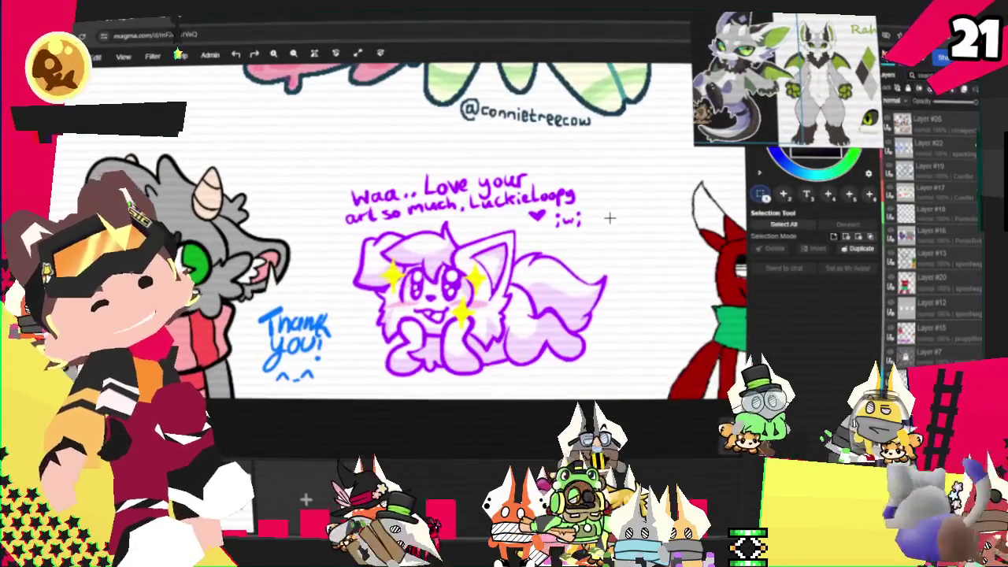
pyautogui.scroll(-2, 601, 221)
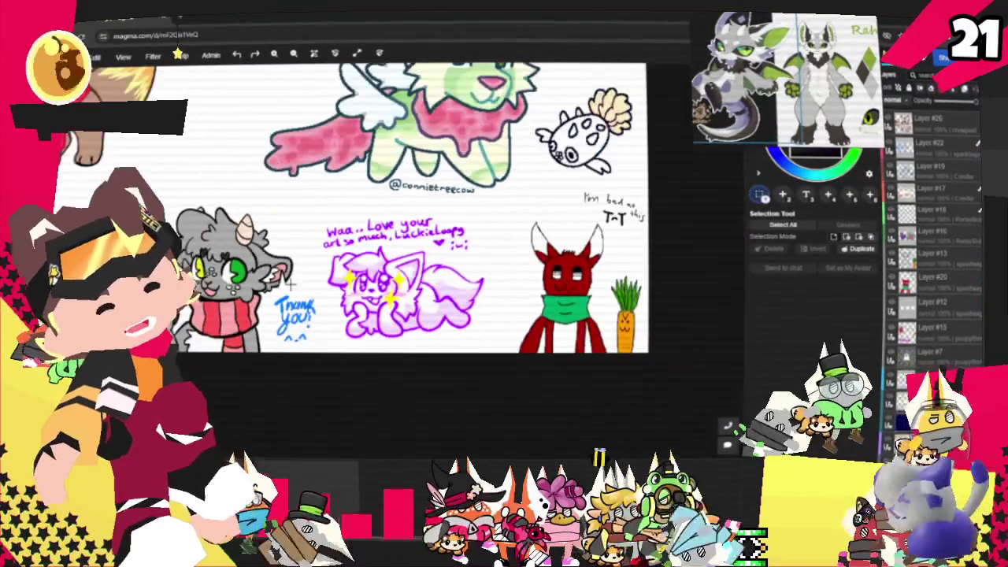
pyautogui.scroll(1, 693, 288)
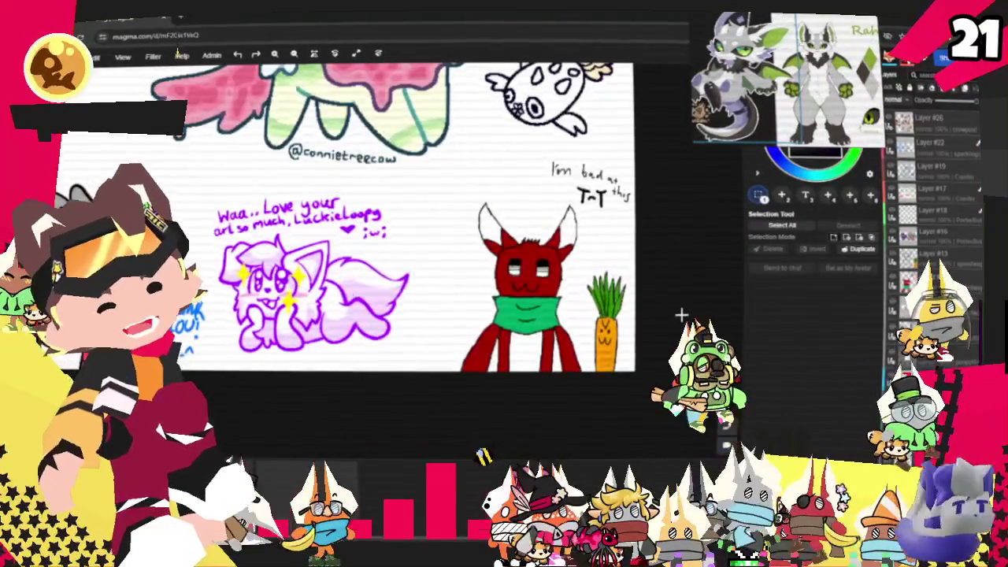
pyautogui.scroll(1, 685, 303)
pyautogui.scroll(1, 680, 314)
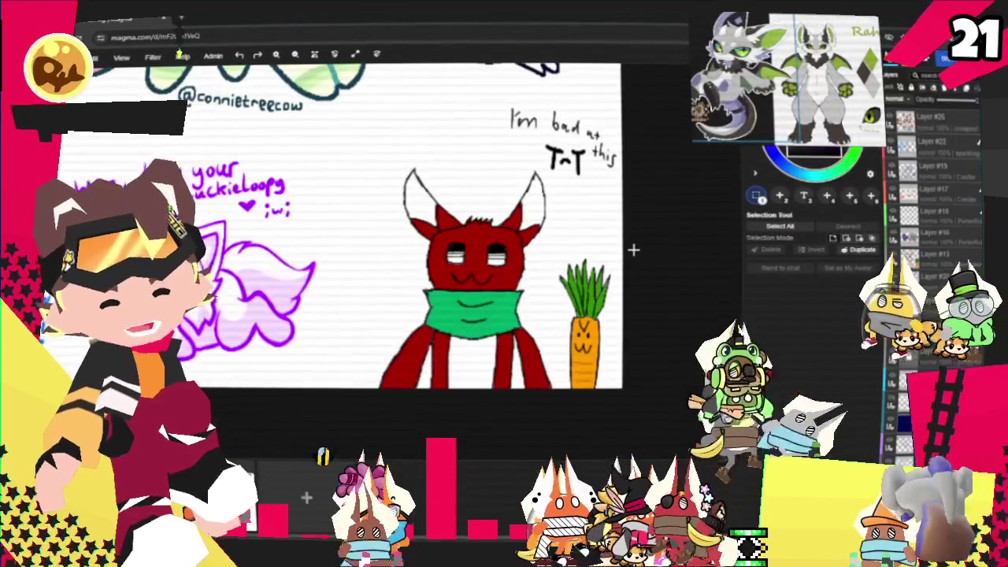
pyautogui.scroll(-1, 653, 271)
pyautogui.scroll(-1, 648, 286)
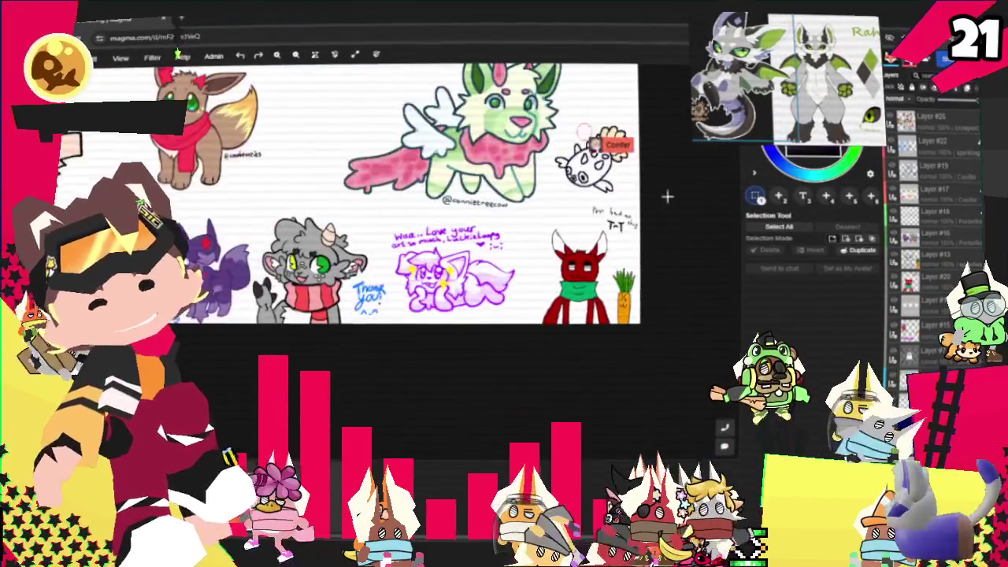
pyautogui.scroll(2, 646, 265)
pyautogui.scroll(1, 611, 251)
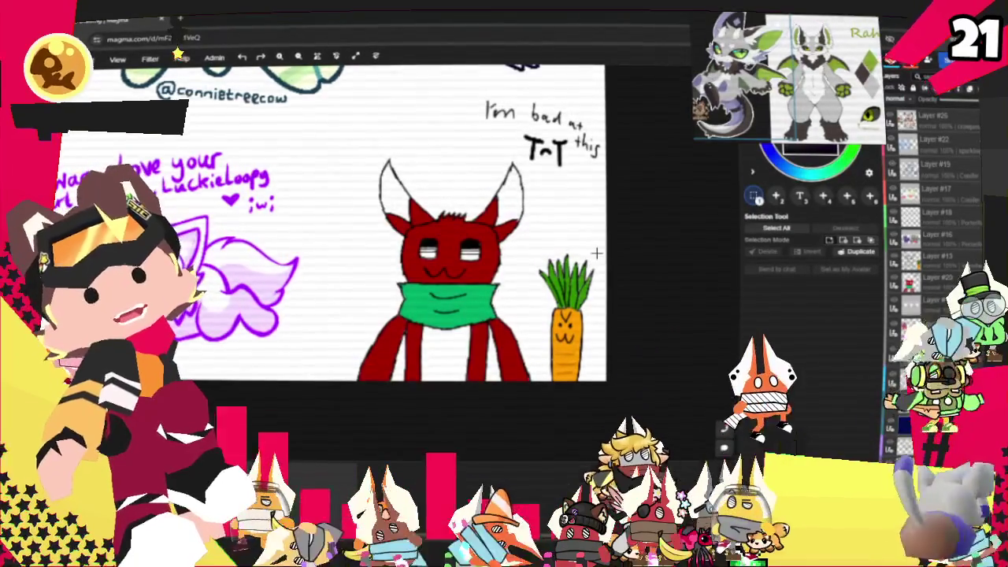
pyautogui.scroll(-1, 603, 228)
pyautogui.scroll(-1, 619, 216)
pyautogui.scroll(1, 622, 268)
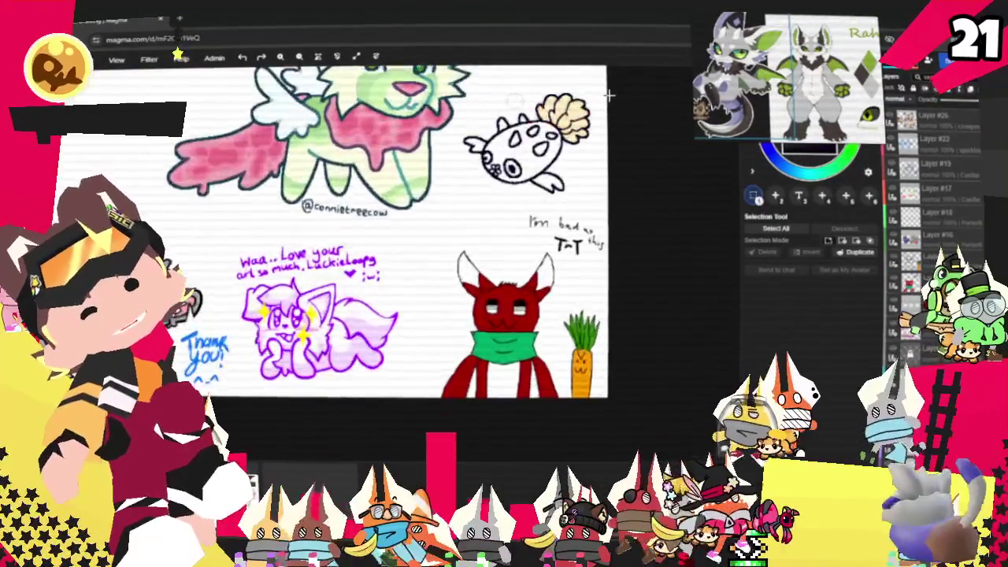
pyautogui.scroll(2, 535, 149)
pyautogui.scroll(-1, 570, 247)
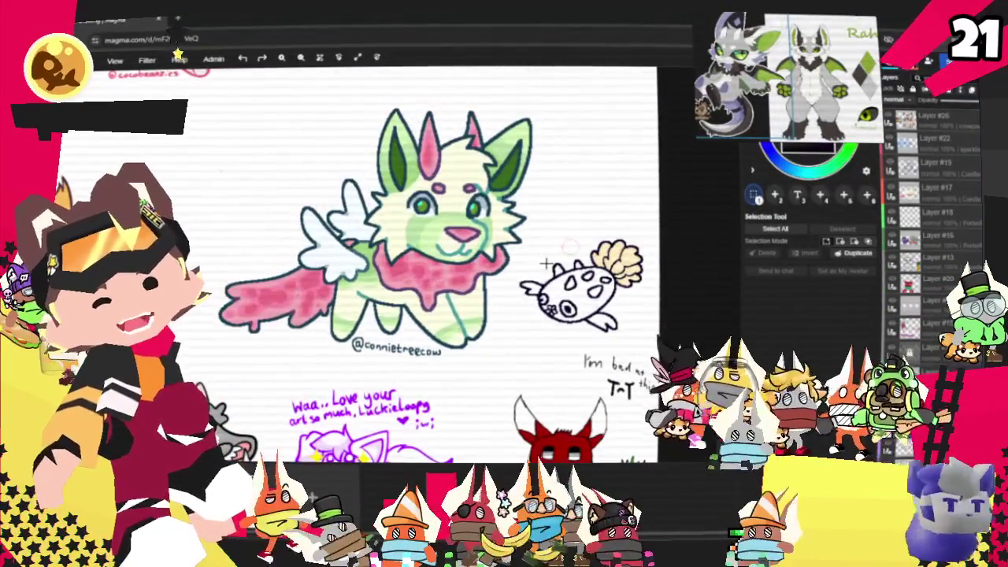
pyautogui.scroll(1, 538, 266)
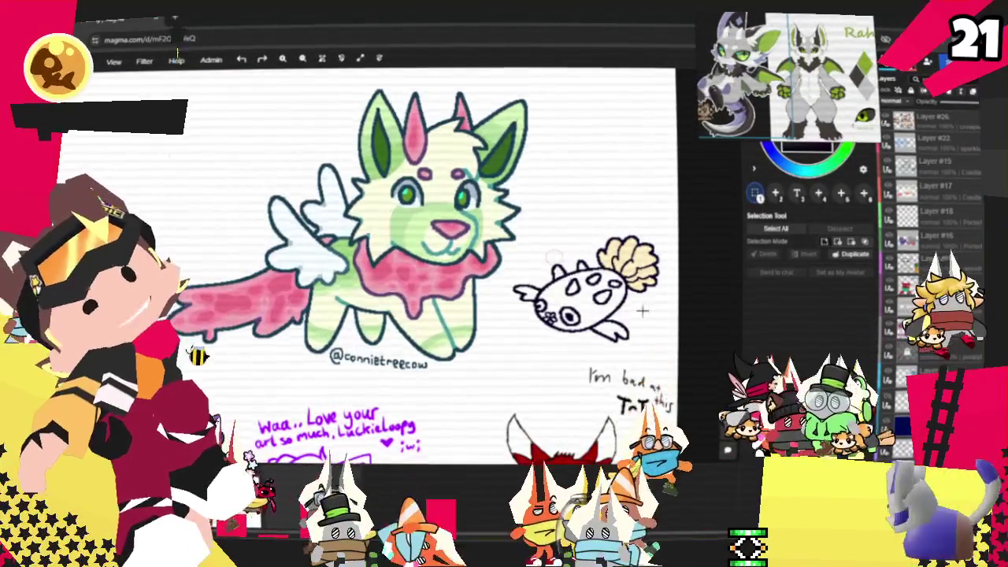
pyautogui.scroll(2, 642, 311)
pyautogui.scroll(1, 648, 303)
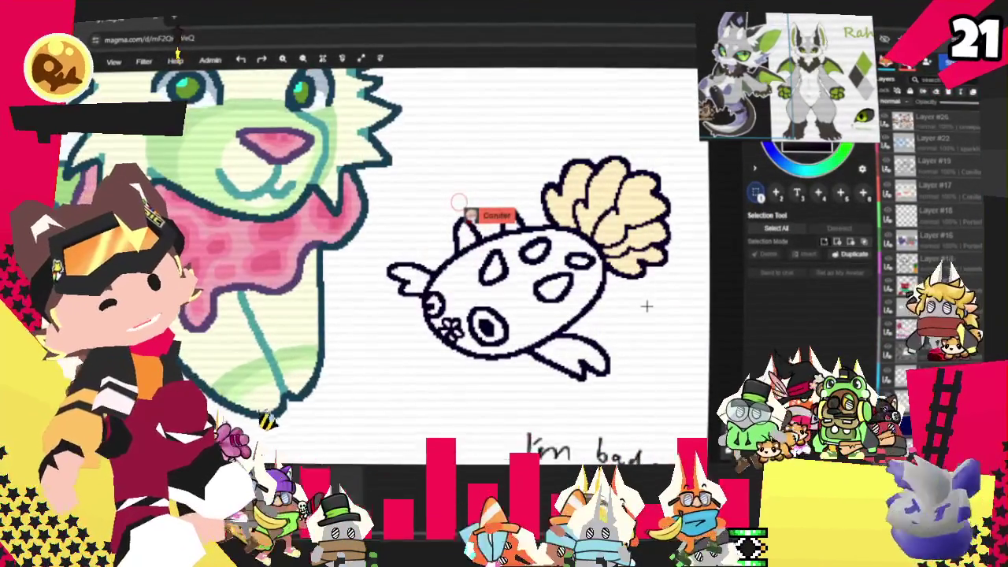
pyautogui.scroll(-2, 646, 305)
pyautogui.scroll(-2, 645, 305)
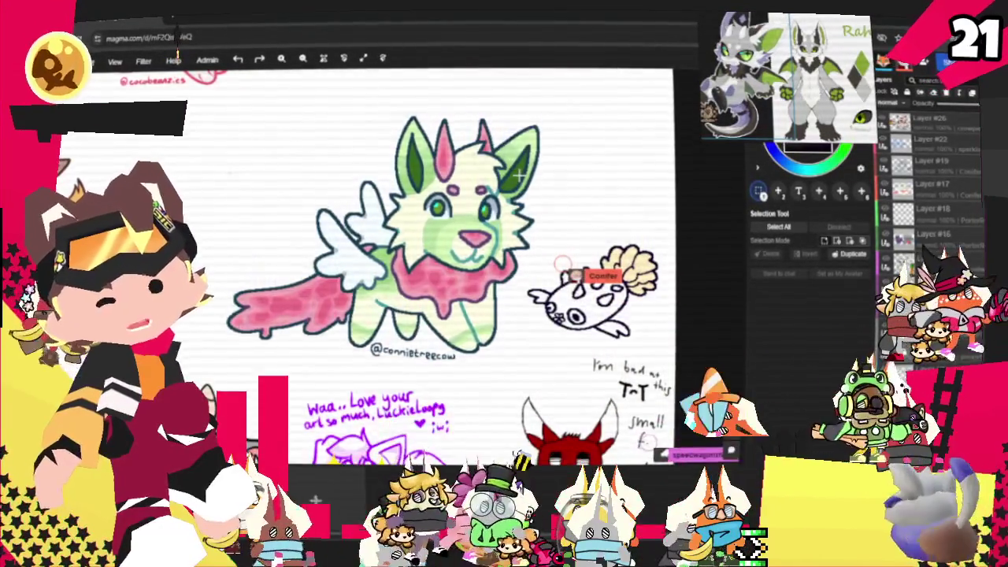
pyautogui.scroll(-2, 516, 169)
pyautogui.scroll(-2, 508, 153)
pyautogui.scroll(1, 492, 130)
pyautogui.scroll(3, 492, 130)
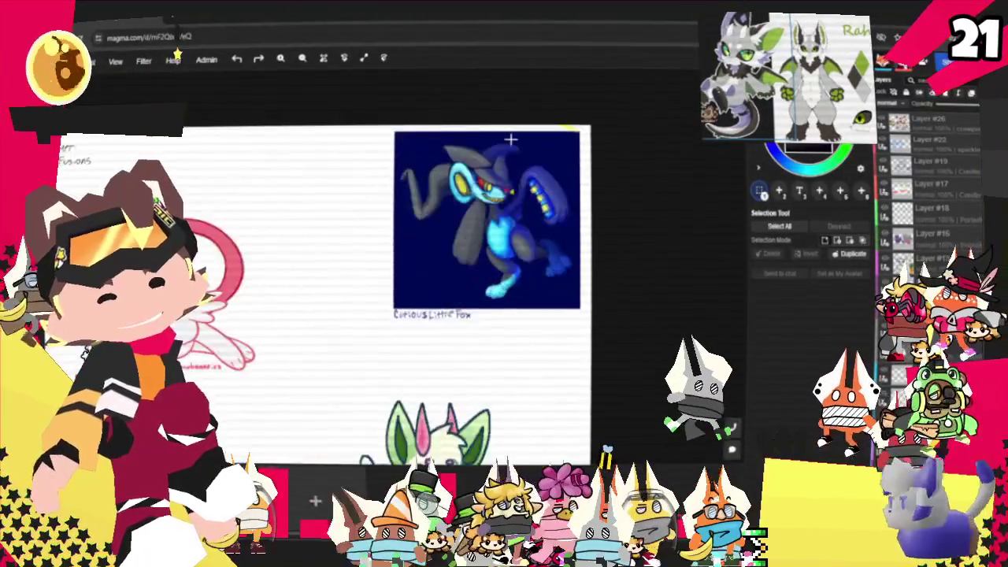
pyautogui.scroll(3, 589, 207)
pyautogui.scroll(2, 518, 168)
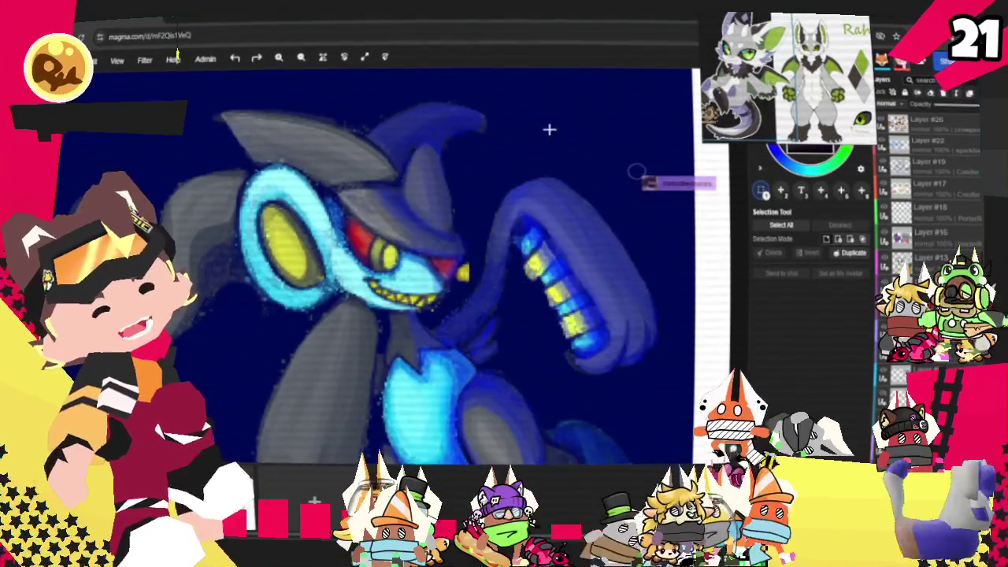
pyautogui.scroll(-1, 551, 114)
pyautogui.scroll(-2, 549, 131)
pyautogui.scroll(-2, 558, 257)
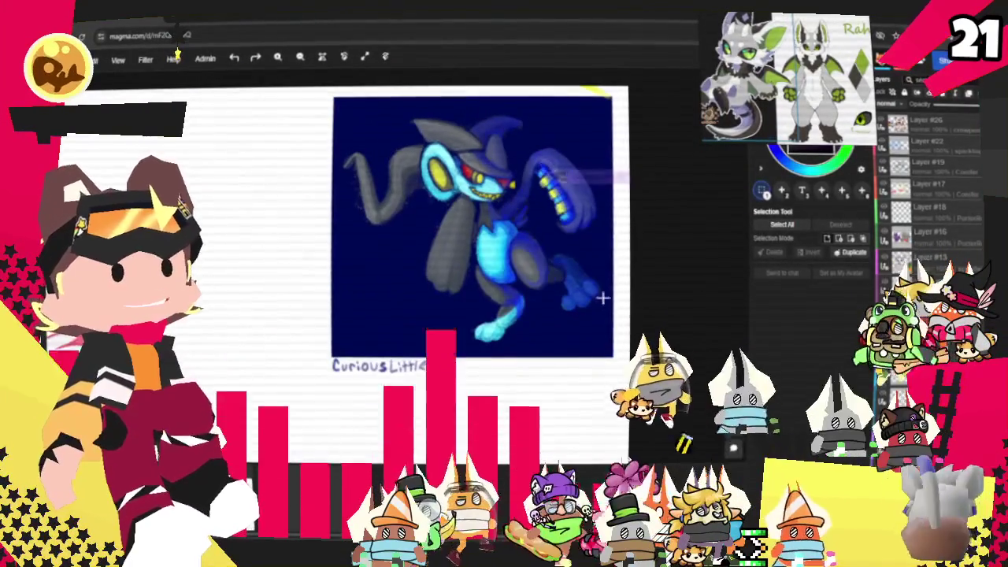
pyautogui.scroll(2, 642, 253)
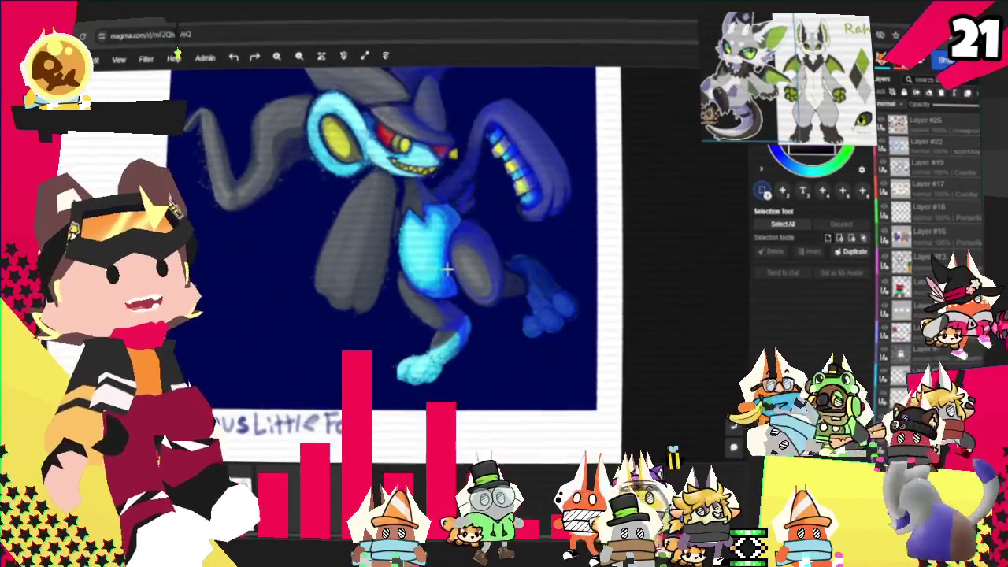
pyautogui.scroll(2, 551, 299)
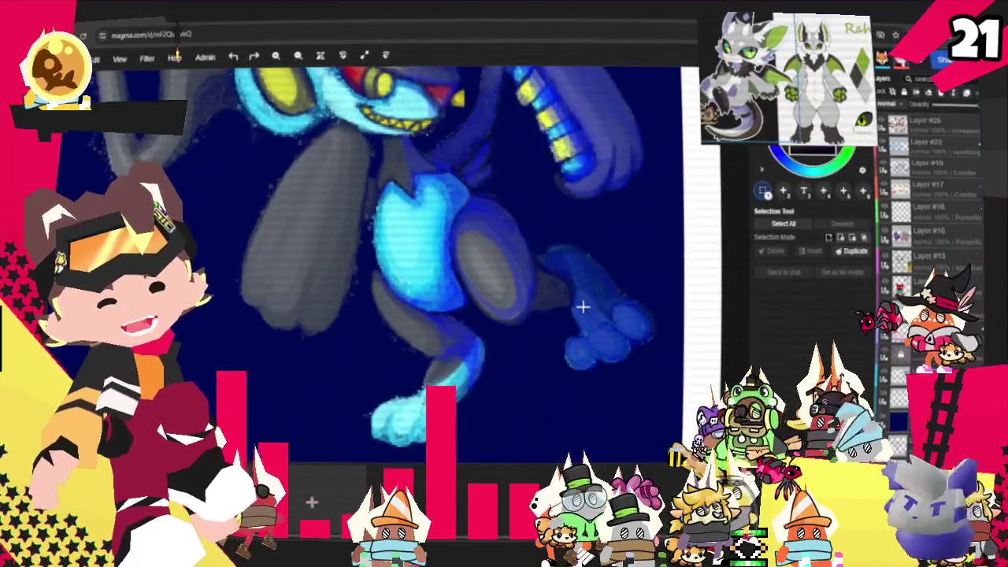
pyautogui.scroll(2, 551, 252)
pyautogui.scroll(-3, 551, 278)
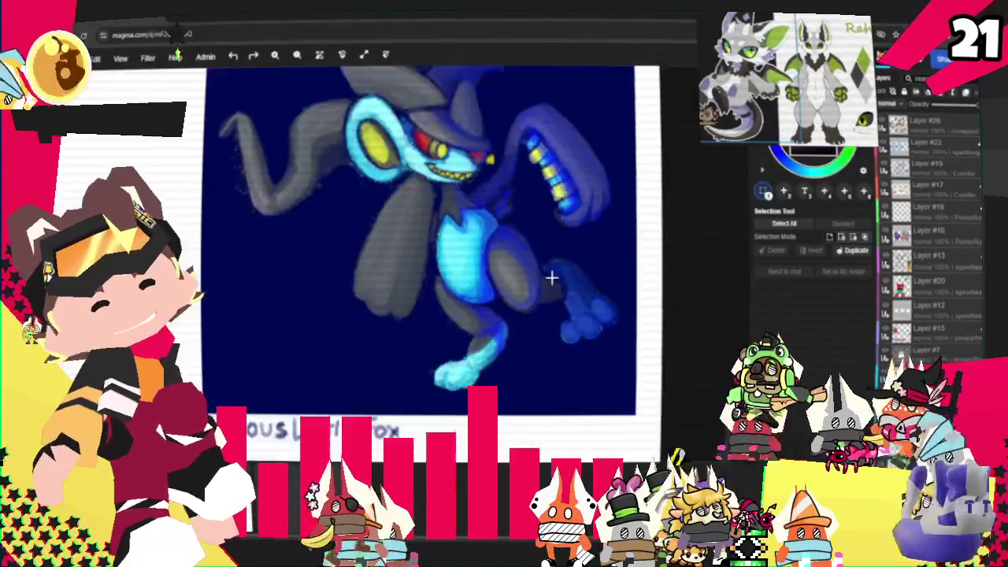
pyautogui.scroll(-1, 551, 277)
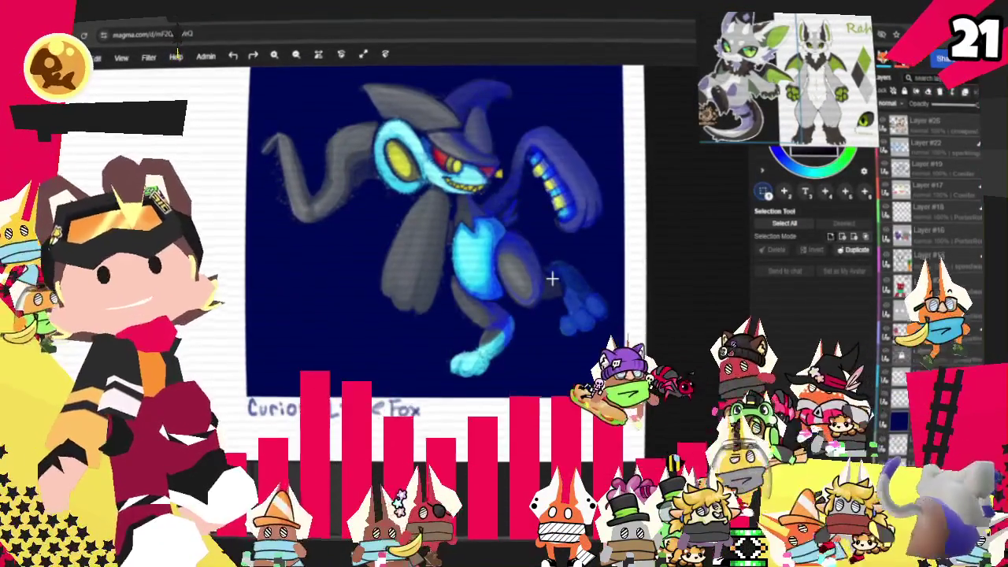
pyautogui.scroll(-1, 551, 278)
pyautogui.scroll(-2, 567, 252)
pyautogui.scroll(-1, 536, 244)
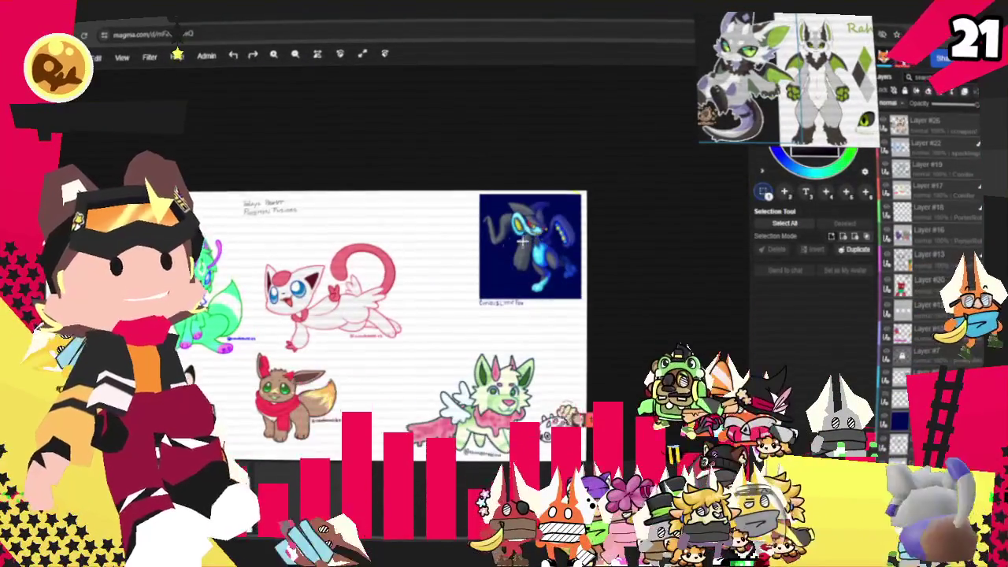
pyautogui.scroll(2, 244, 319)
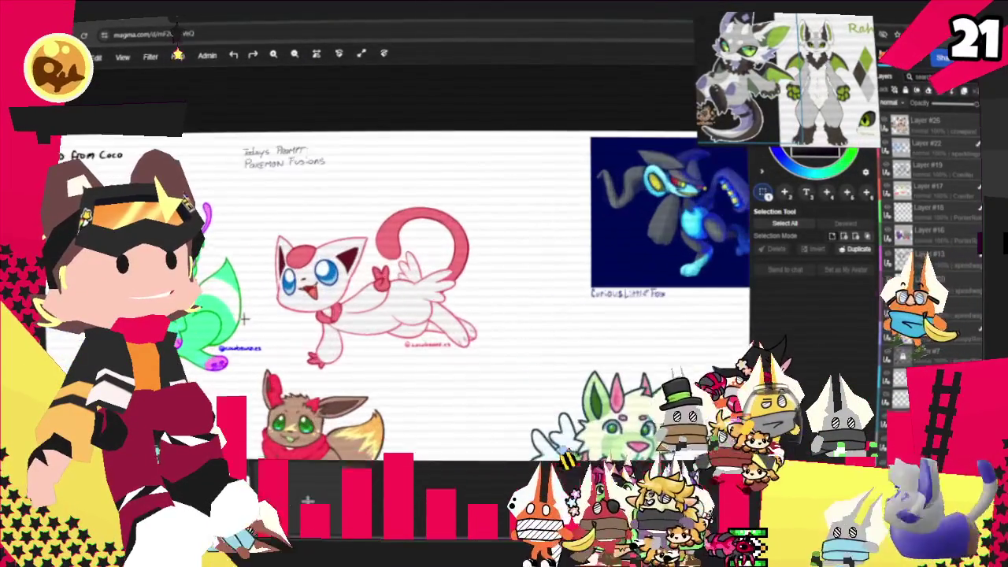
pyautogui.scroll(1, 268, 322)
pyautogui.scroll(1, 284, 315)
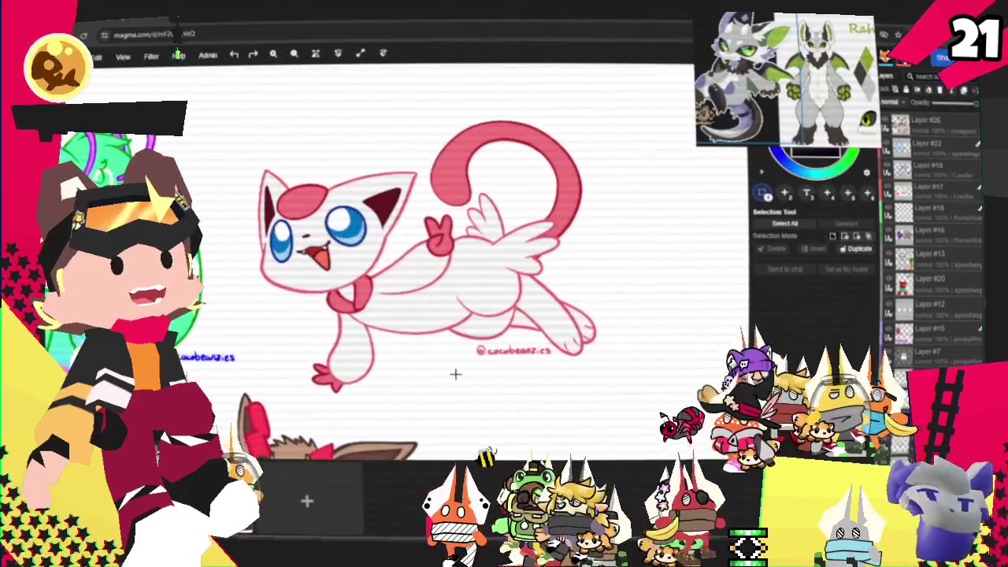
pyautogui.scroll(-1, 385, 388)
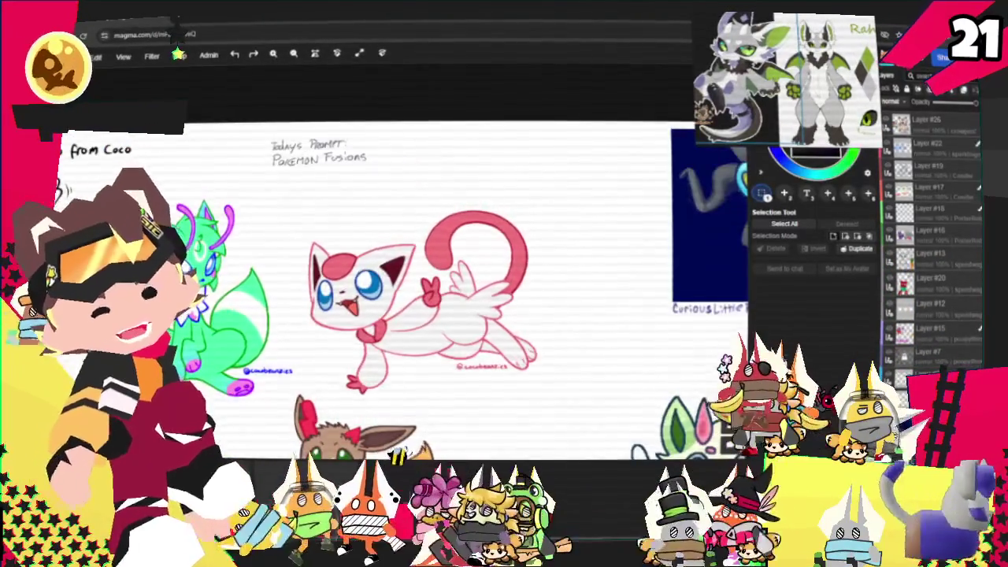
pyautogui.scroll(1, 444, 355)
pyautogui.scroll(1, 443, 354)
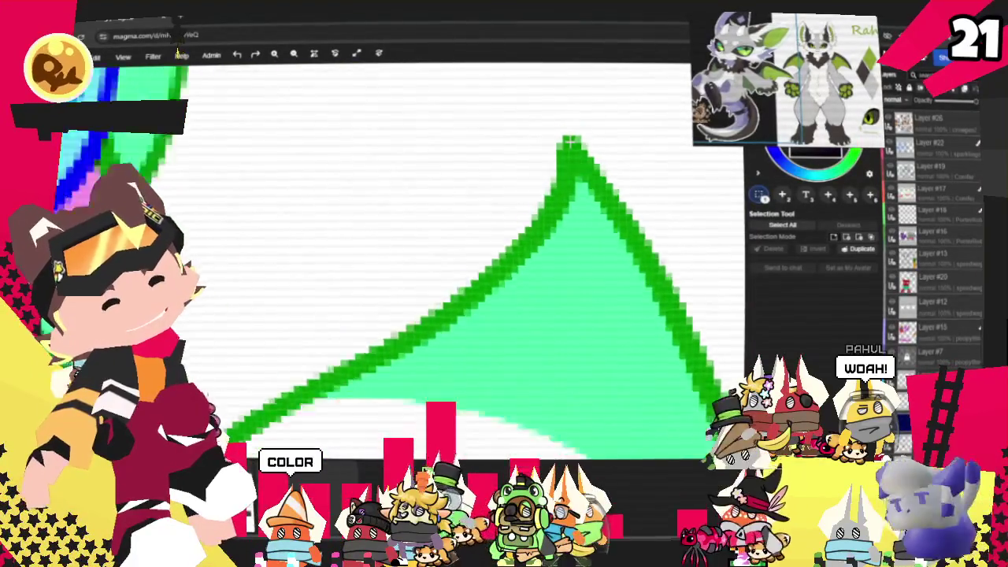
pyautogui.scroll(-2, 370, 183)
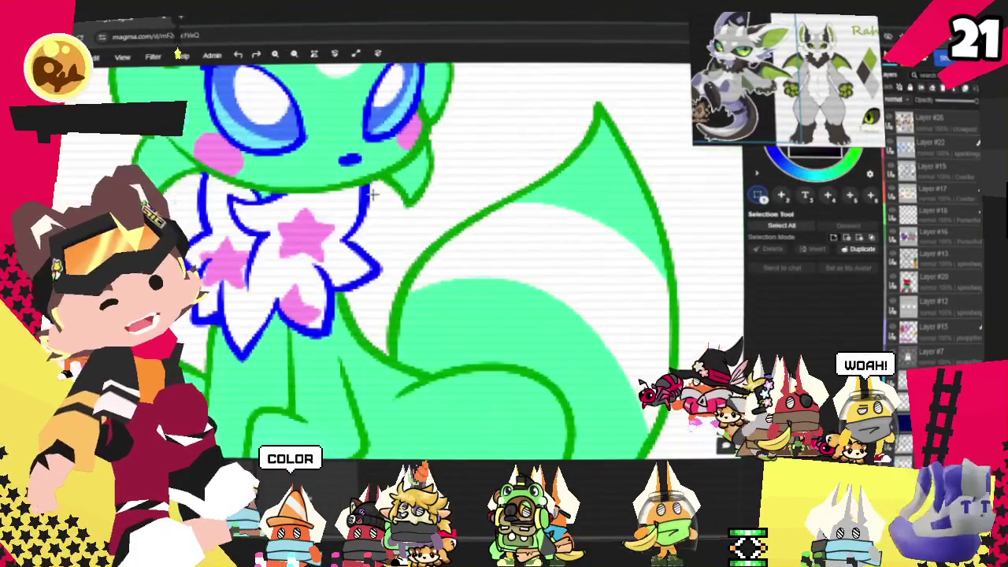
pyautogui.scroll(-1, 370, 184)
pyautogui.scroll(3, 369, 186)
pyautogui.scroll(2, 369, 186)
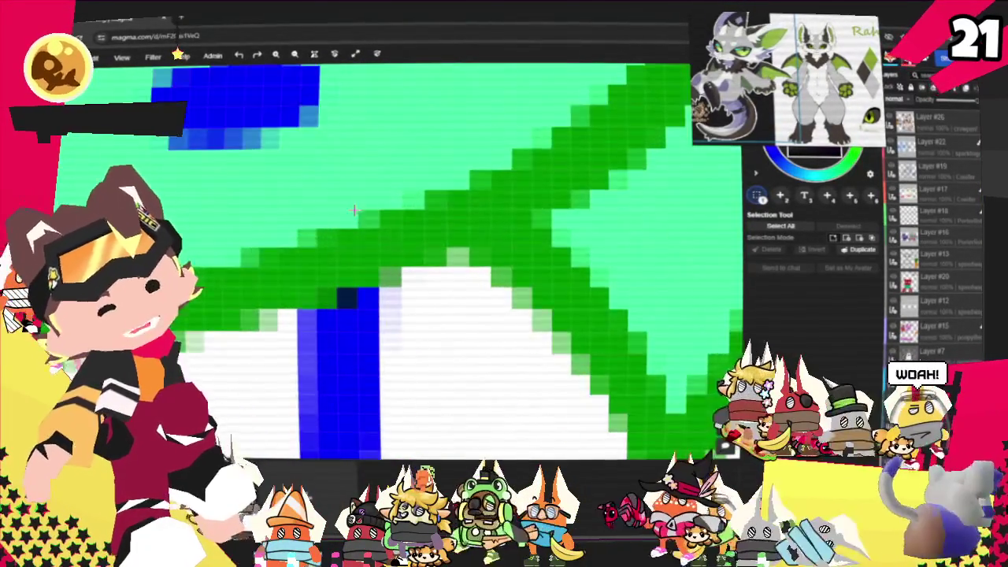
pyautogui.scroll(2, 348, 293)
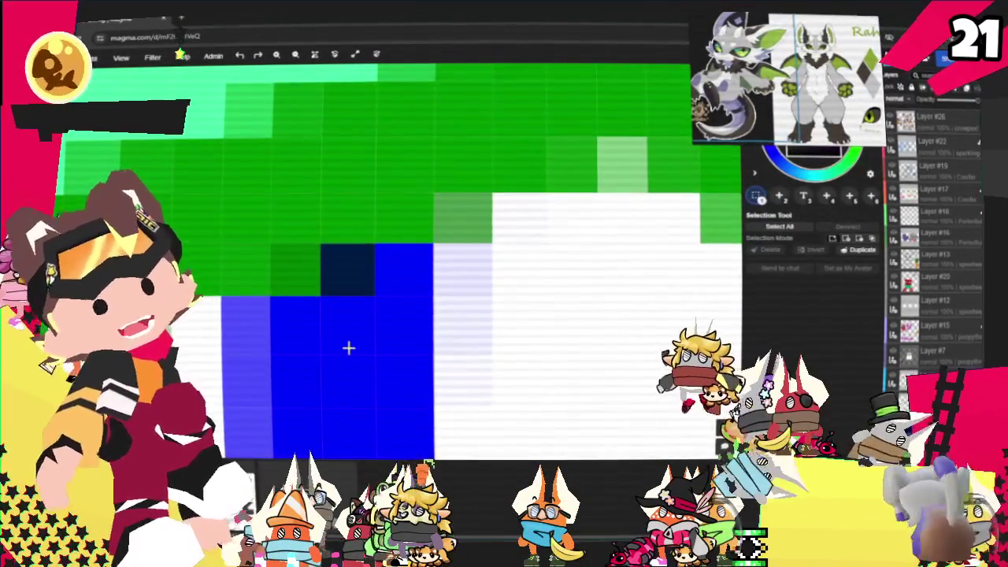
pyautogui.scroll(-2, 349, 347)
pyautogui.scroll(-1, 427, 262)
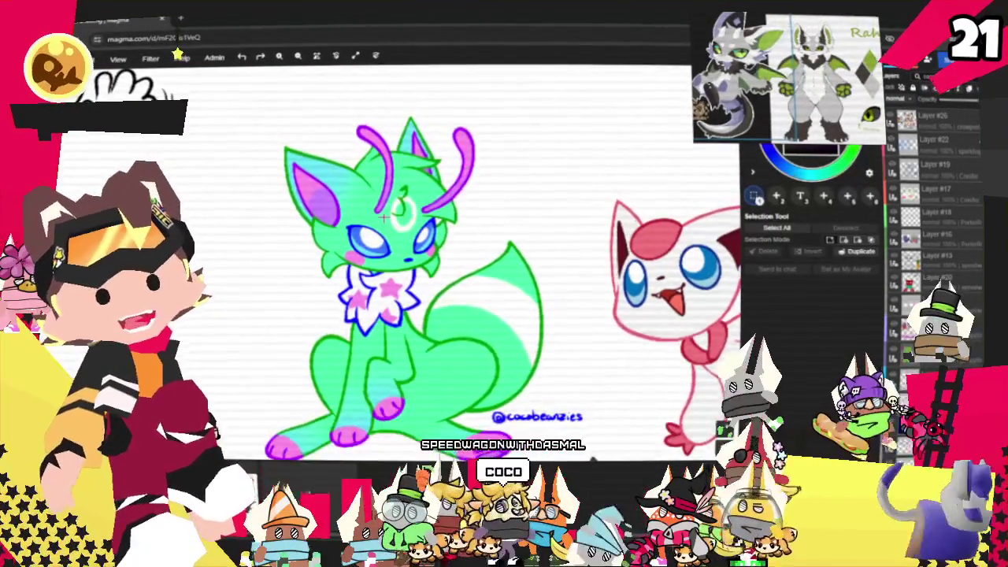
pyautogui.scroll(-1, 390, 221)
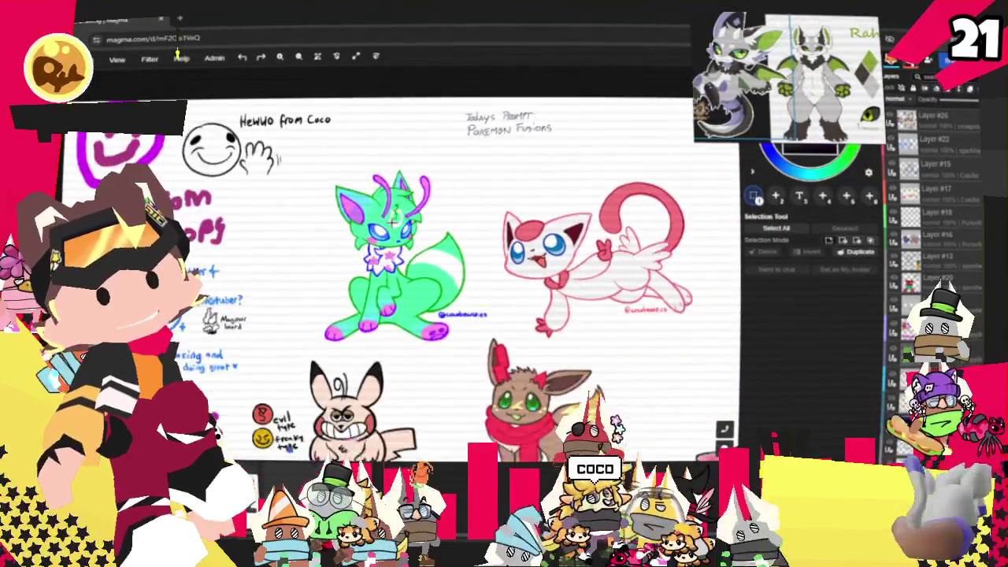
pyautogui.scroll(-2, 389, 220)
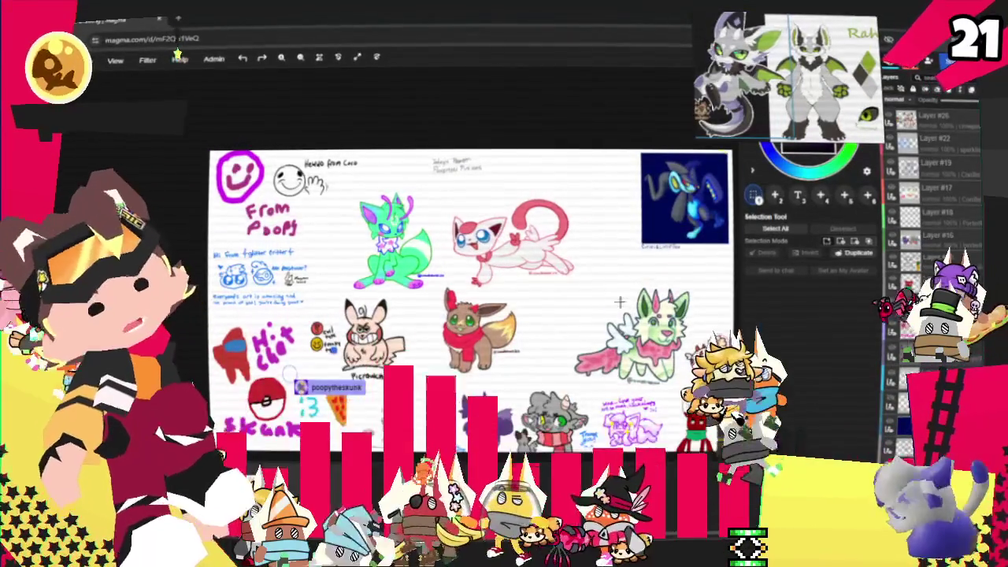
pyautogui.scroll(2, 696, 297)
pyautogui.scroll(-2, 441, 209)
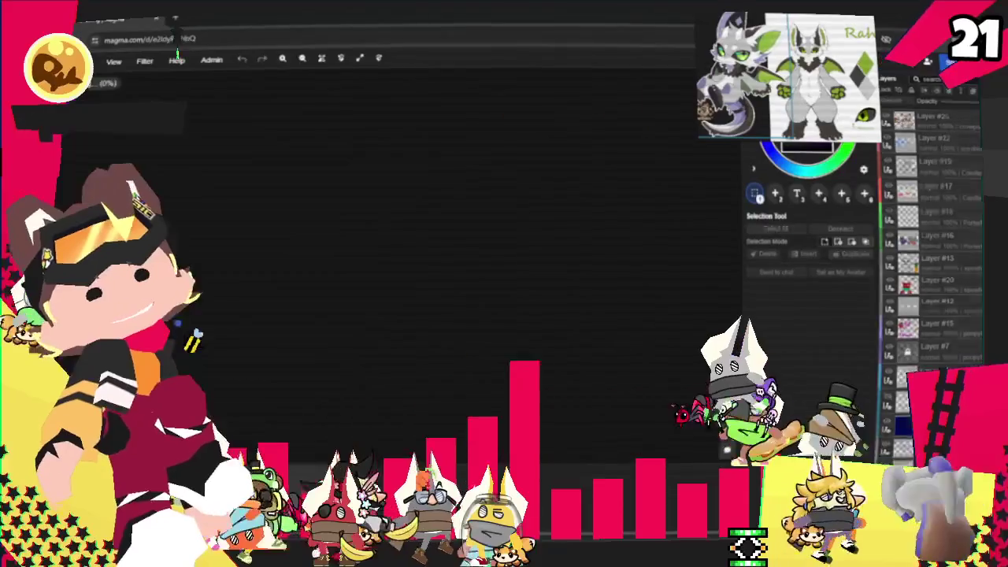
pyautogui.scroll(2, 280, 154)
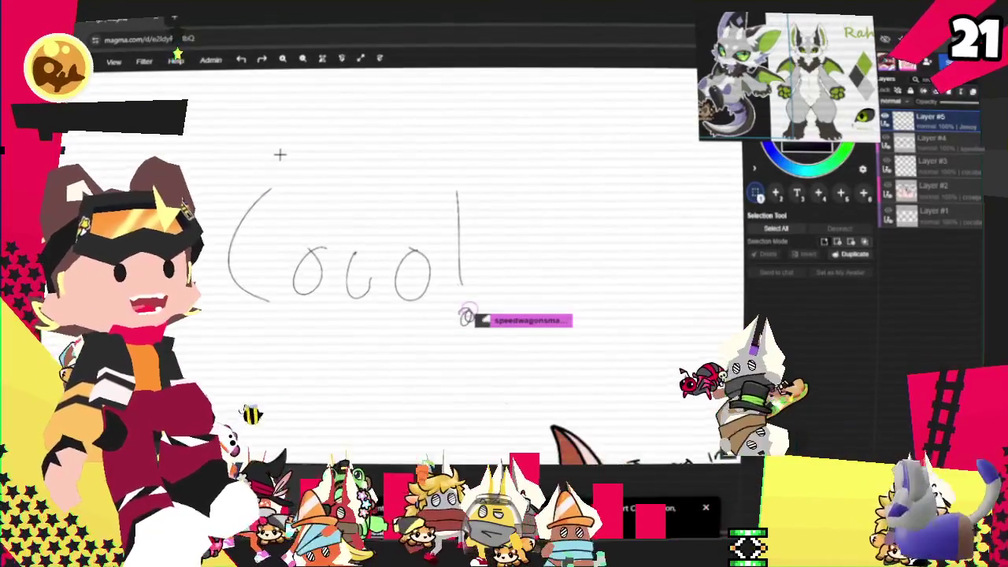
pyautogui.scroll(-2, 274, 161)
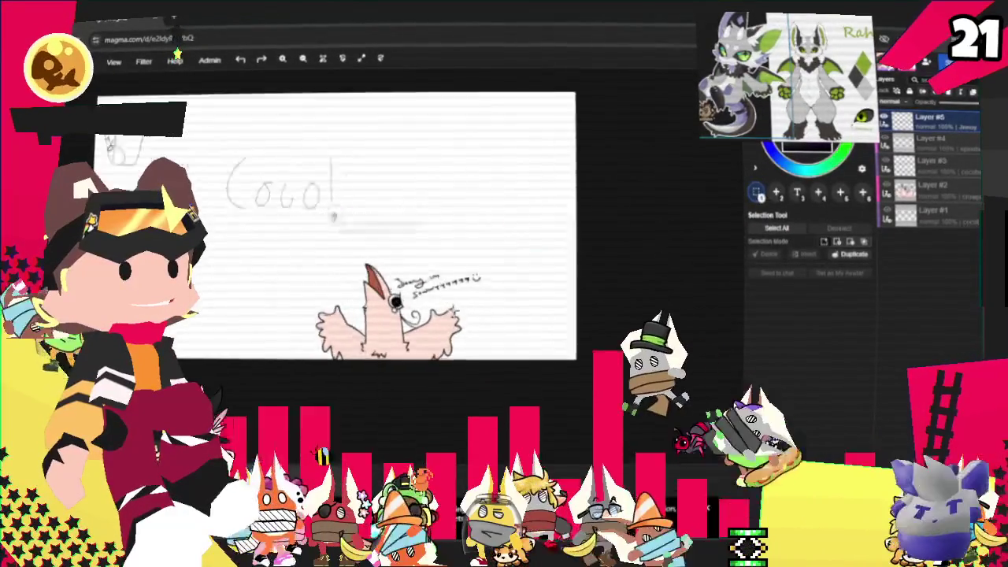
pyautogui.scroll(2, 362, 381)
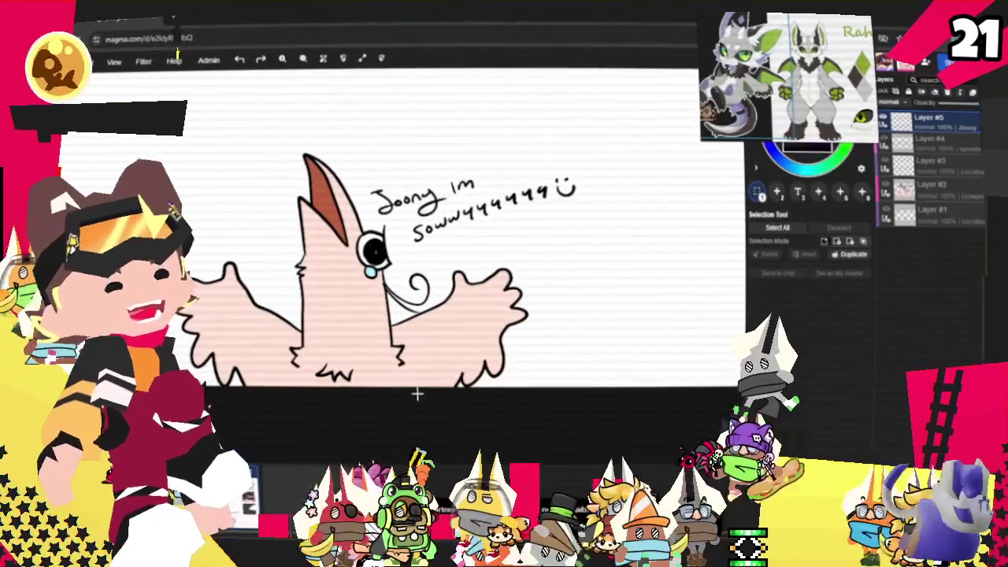
pyautogui.scroll(2, 635, 138)
pyautogui.scroll(-2, 634, 138)
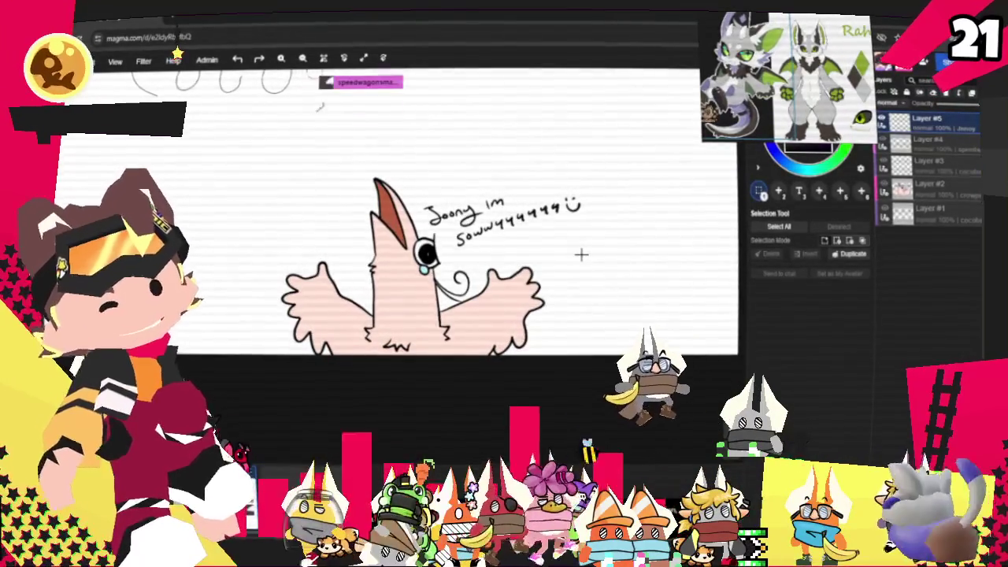
pyautogui.scroll(-2, 580, 253)
pyautogui.scroll(-2, 513, 362)
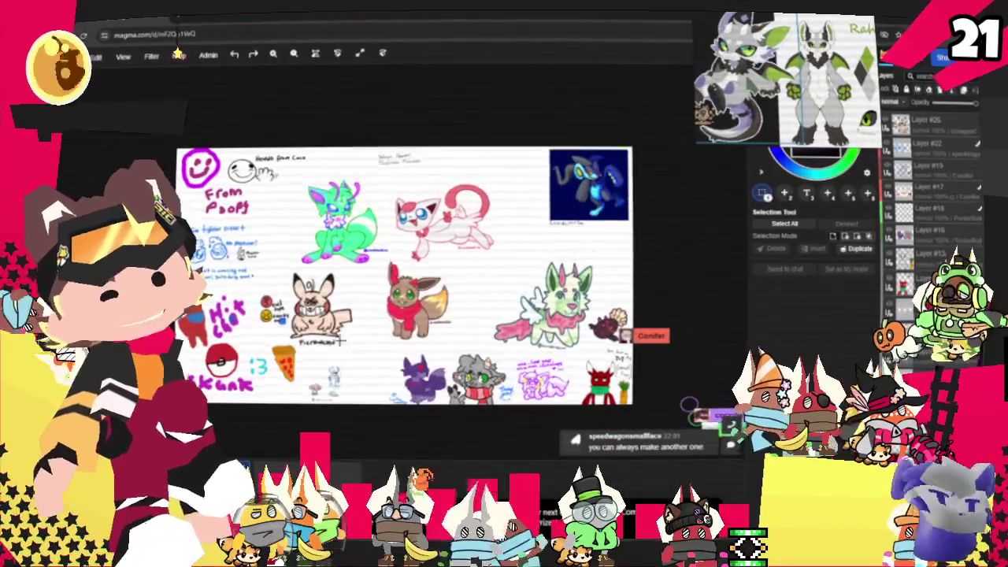
pyautogui.scroll(3, 345, 337)
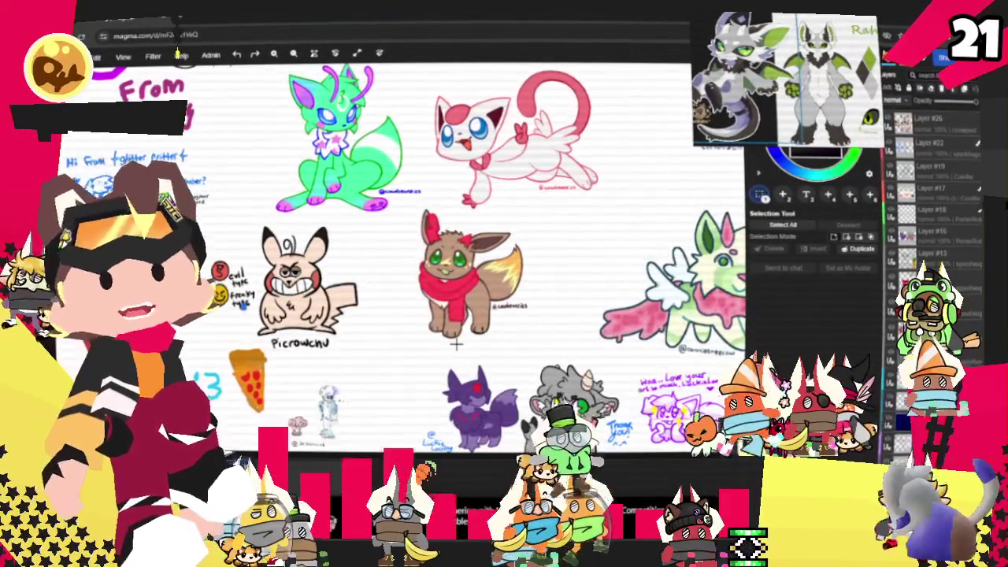
pyautogui.scroll(-2, 532, 238)
pyautogui.scroll(-3, 532, 238)
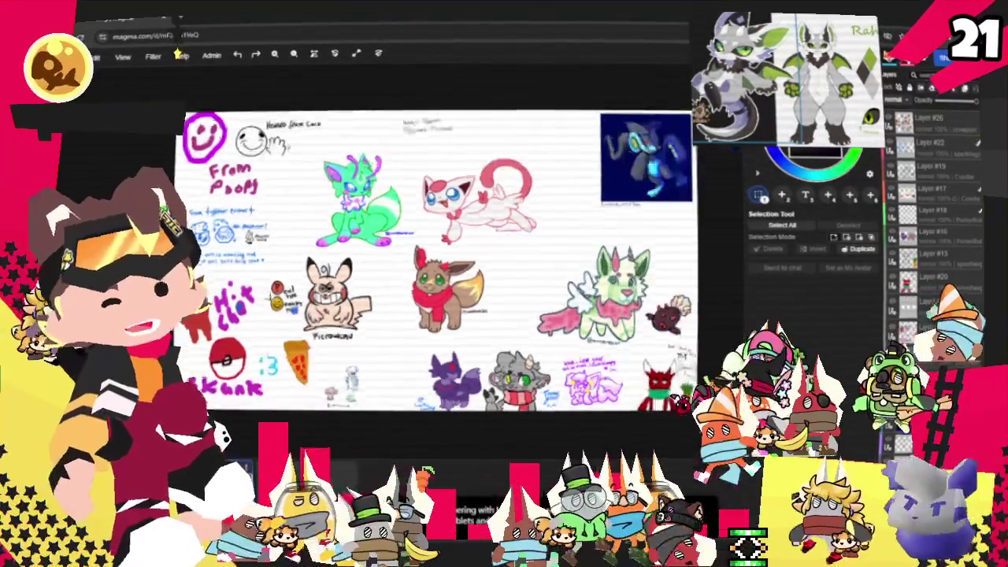
pyautogui.scroll(2, 524, 238)
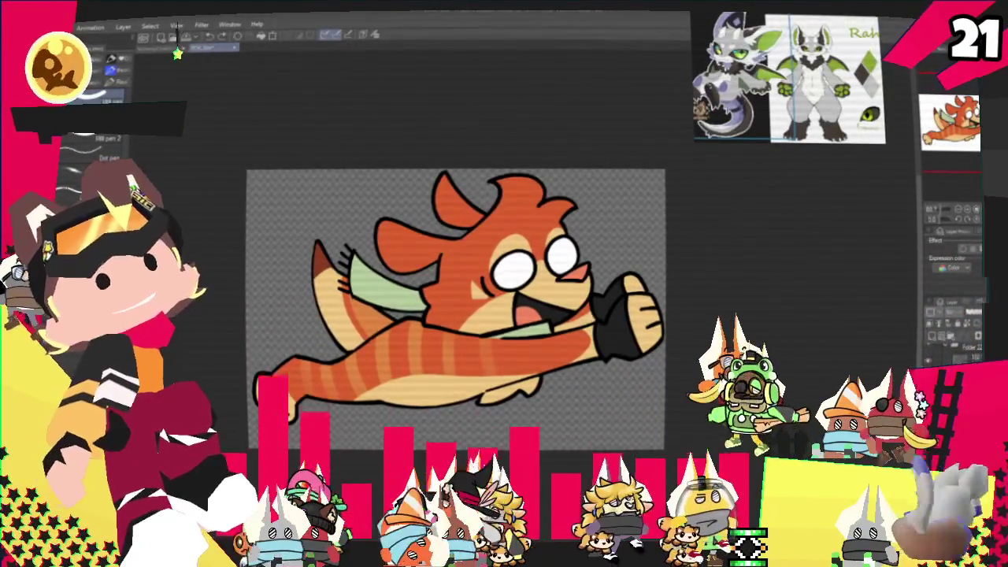
# - Enlarge the fish drawing and undo back to the pale blue-tinted sketch
pyautogui.scroll(-1, 615, 362)
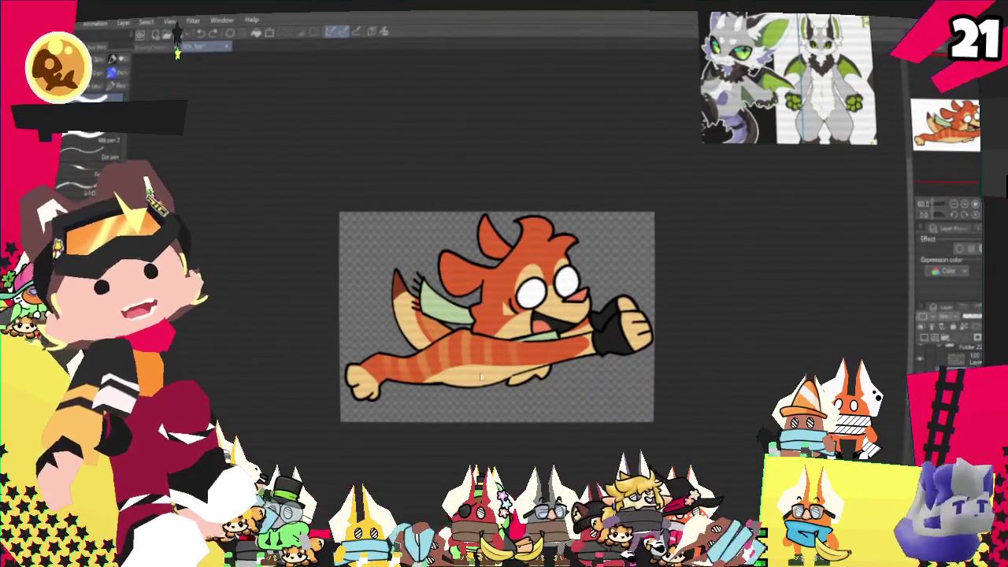
pyautogui.hotkey('ctrl', '+')
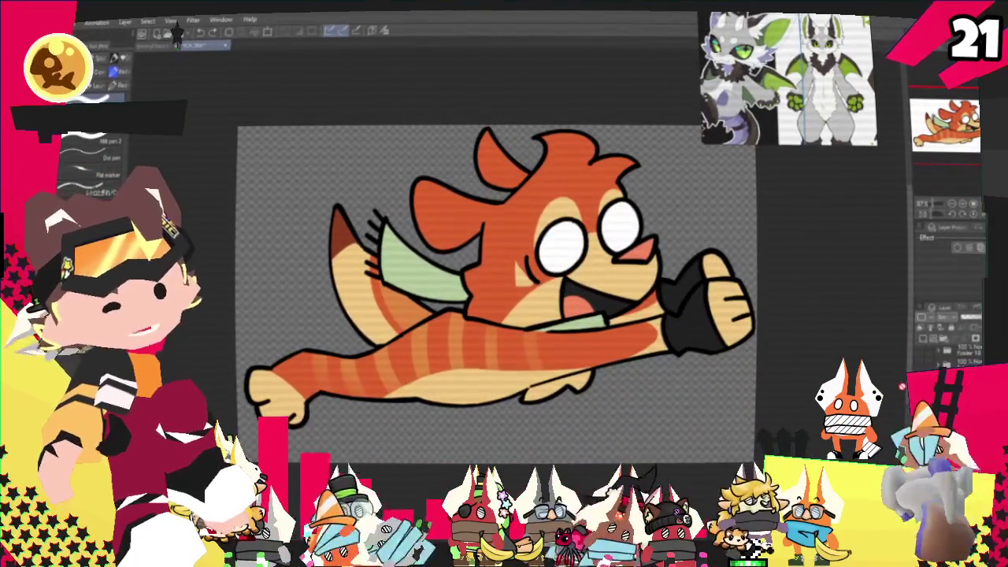
pyautogui.hotkey('ctrl', 'z')
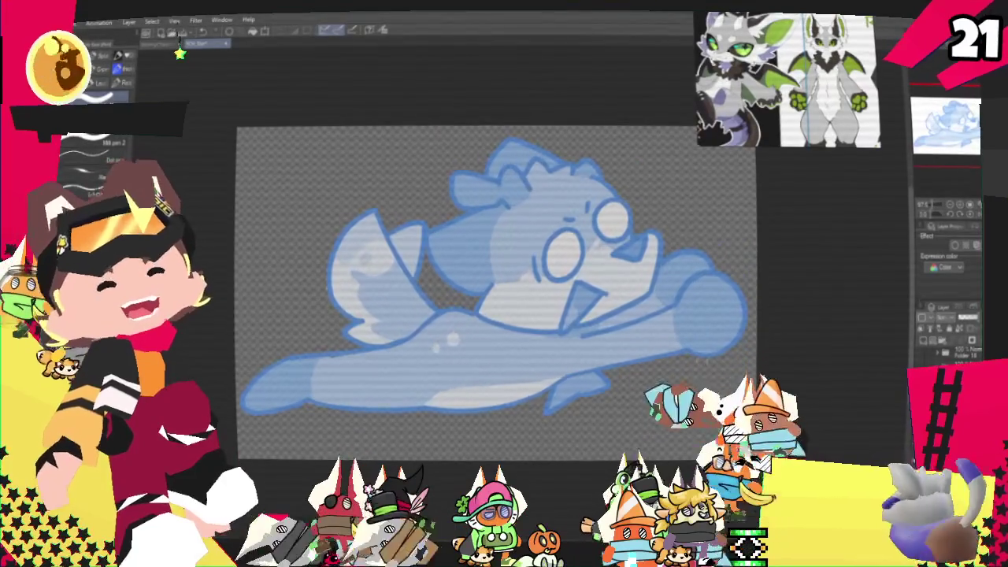
# - Zoom in slightly and switch to the pencil sub-tools for sketching
pyautogui.scroll(1, 646, 345)
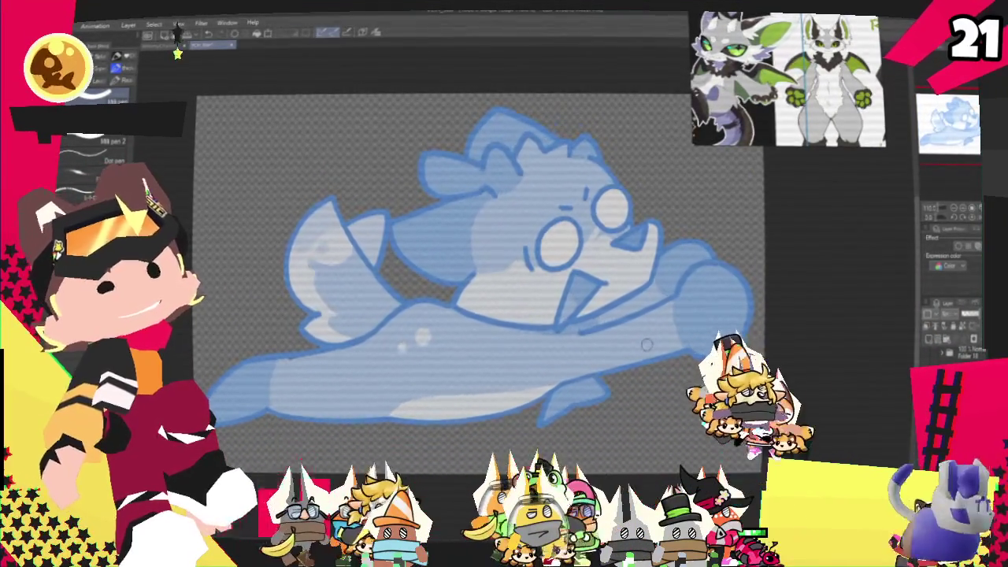
pyautogui.press('p')
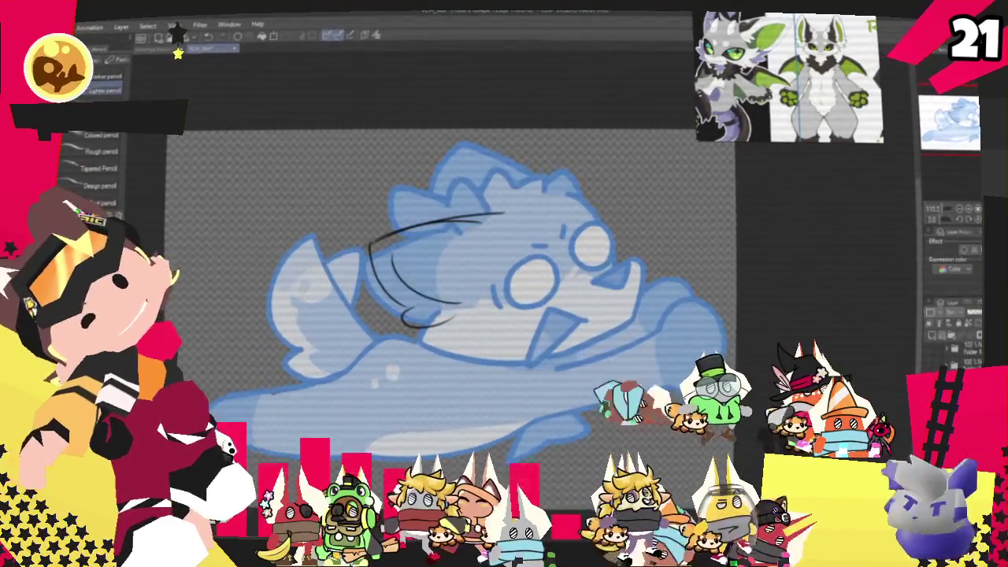
# - Pencil a curved head line, the head's top and its right side over the blue fish
pyautogui.moveTo(394, 262); pyautogui.dragTo(499, 241)
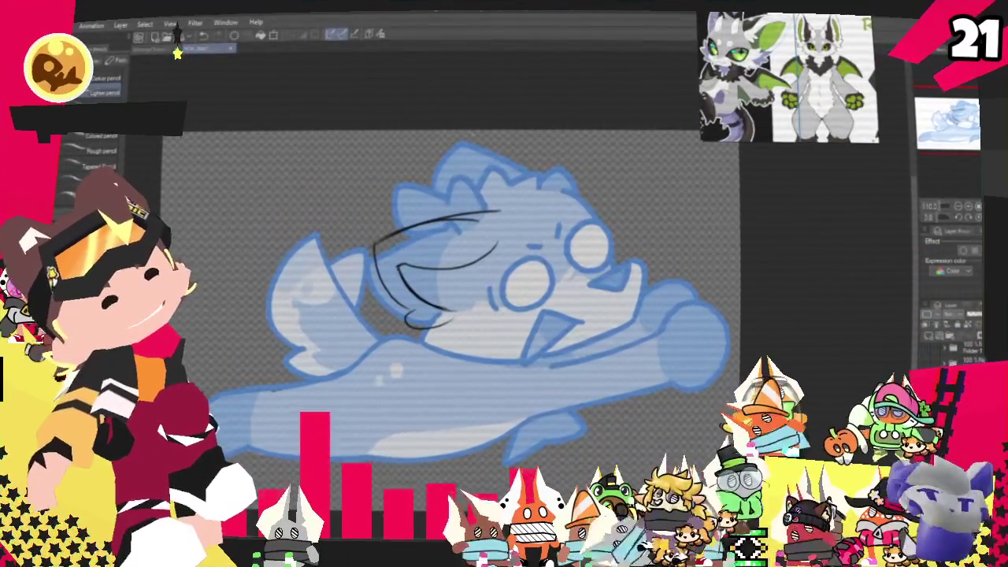
pyautogui.moveTo(475, 207); pyautogui.dragTo(532, 189)
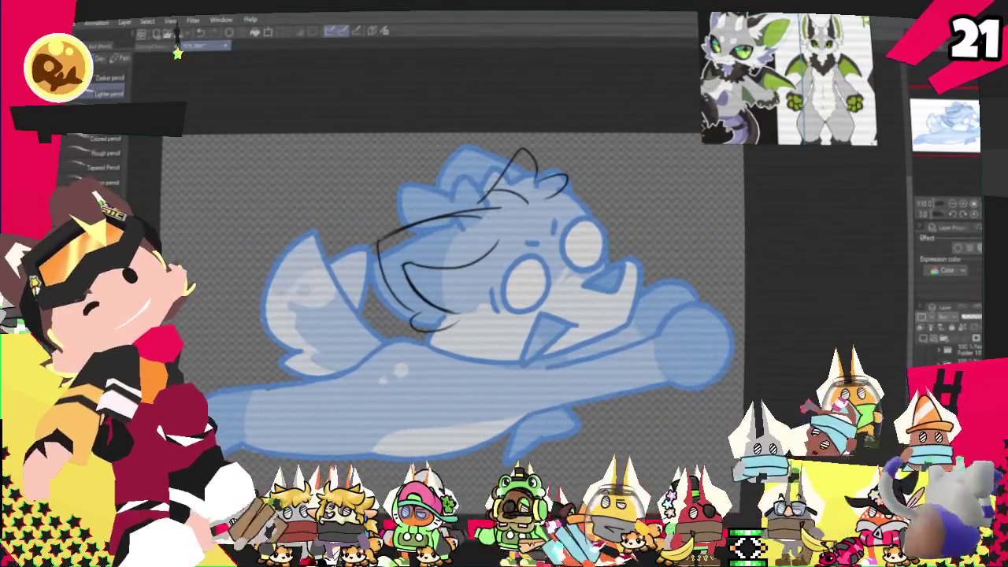
pyautogui.moveTo(483, 191)
pyautogui.mouseDown()
pyautogui.moveTo(498, 207)
pyautogui.moveTo(532, 206)
pyautogui.mouseUp()
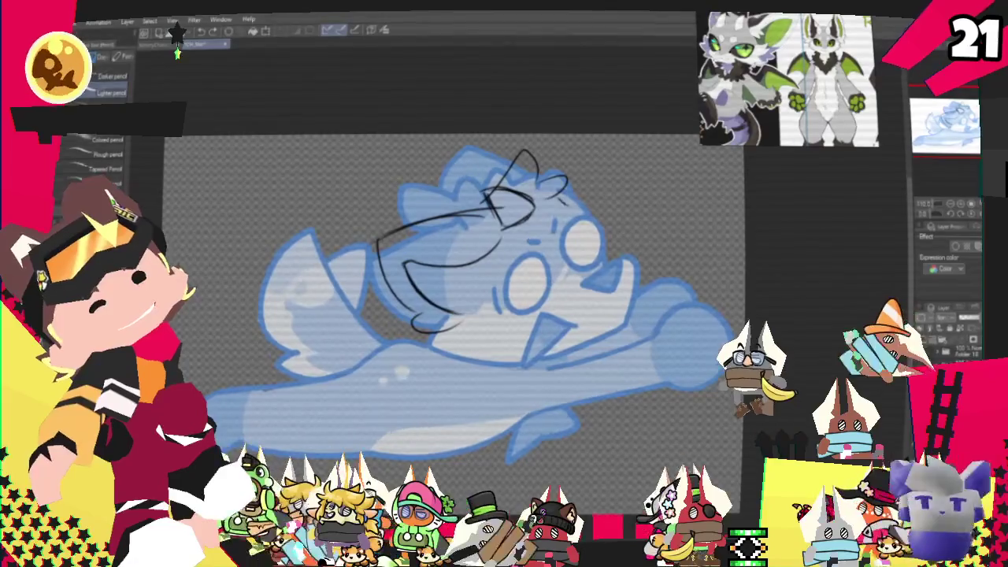
pyautogui.moveTo(561, 168); pyautogui.dragTo(589, 203)
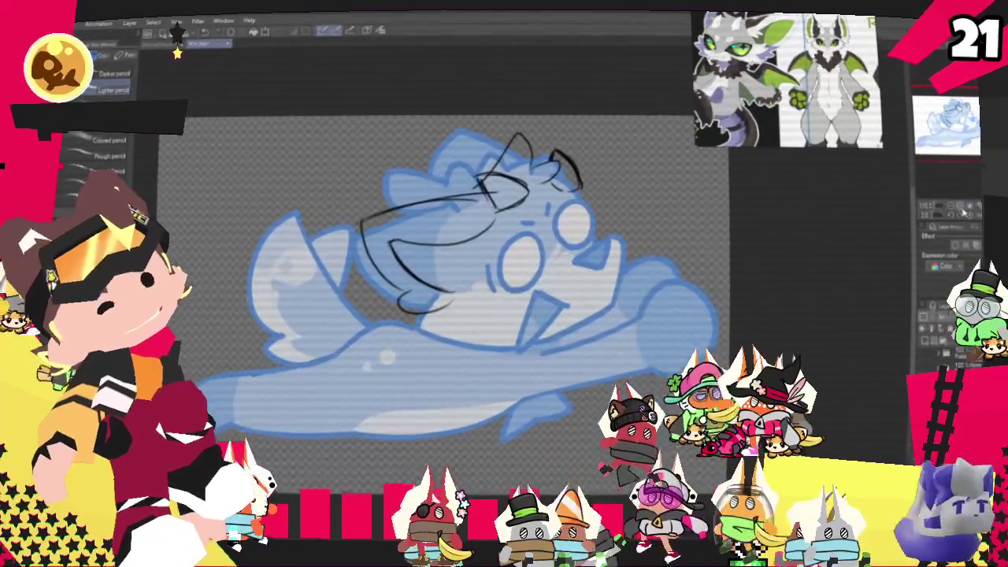
pyautogui.scroll(3, 441, 276)
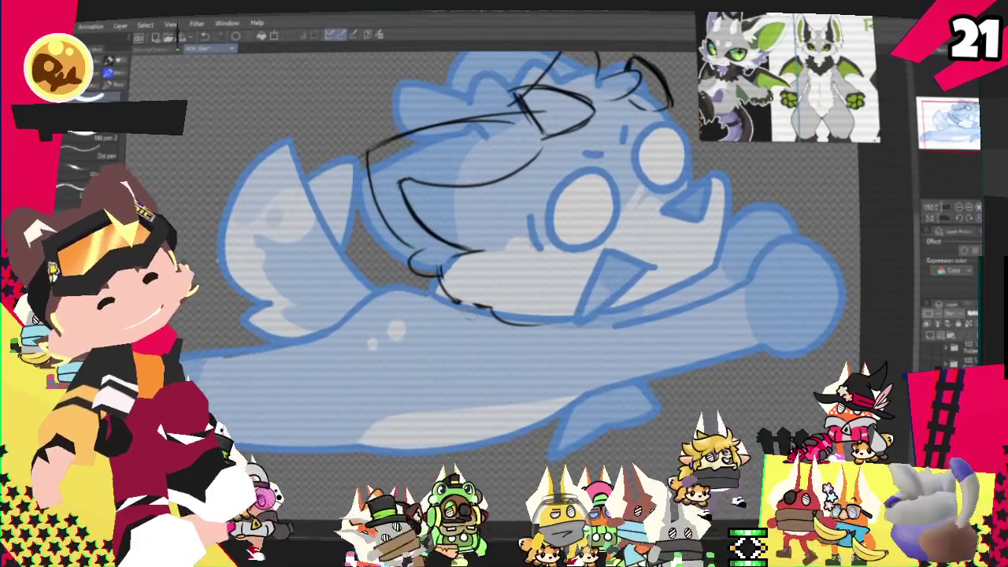
# - With the pencil, sketch the mouth line and right cheek curve over the blue fish
pyautogui.press('p')
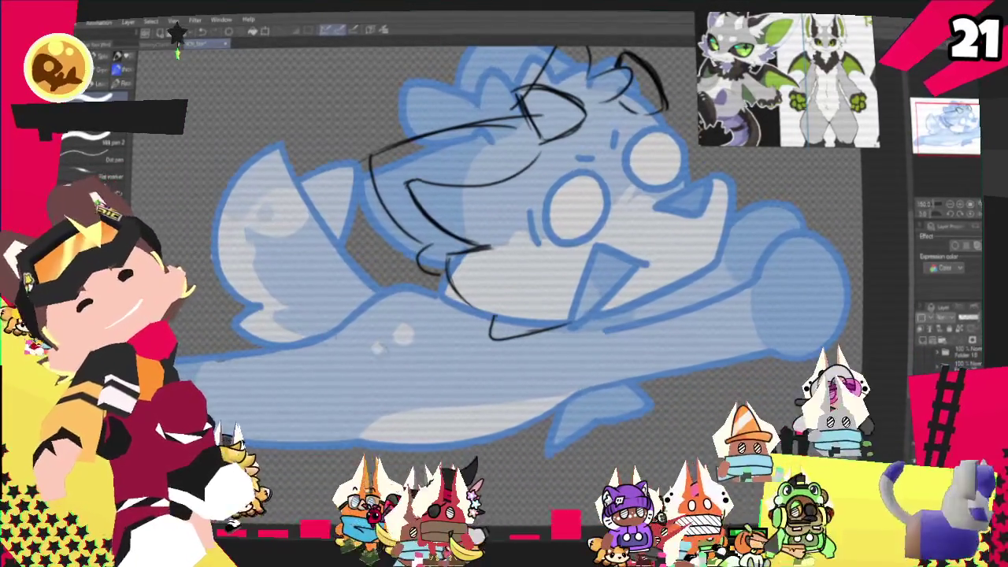
pyautogui.press('p')
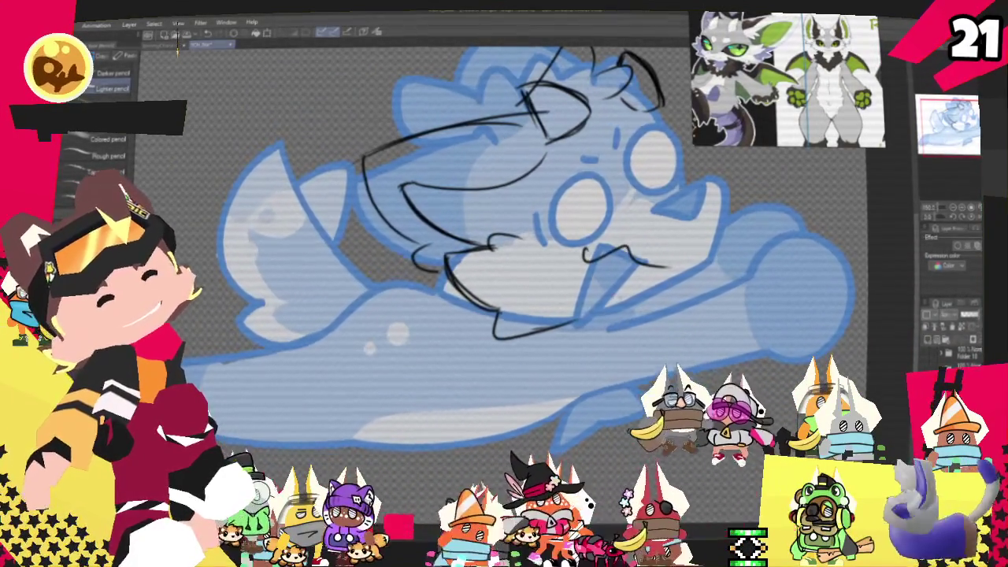
pyautogui.moveTo(591, 243); pyautogui.dragTo(658, 268)
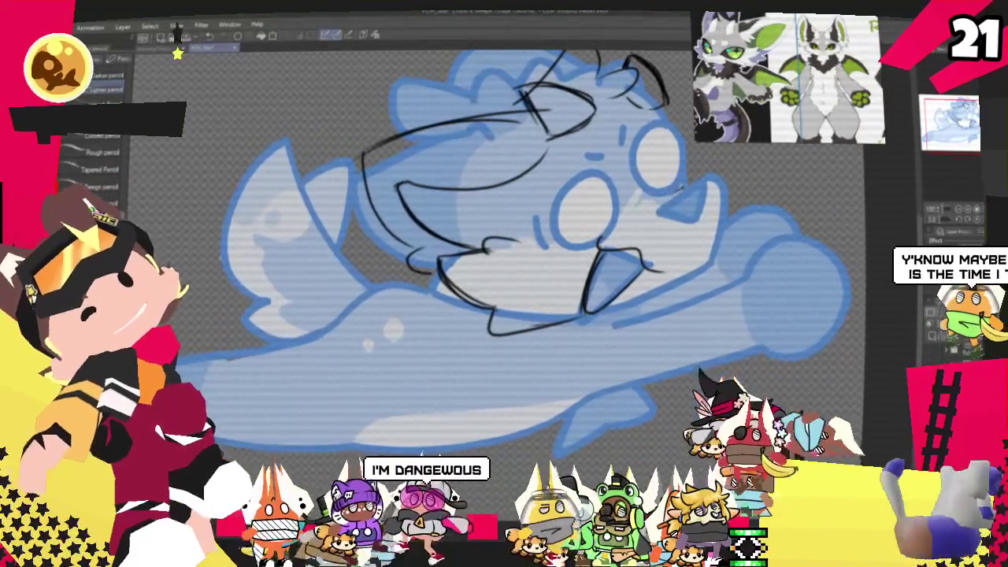
pyautogui.moveTo(679, 188); pyautogui.dragTo(713, 207)
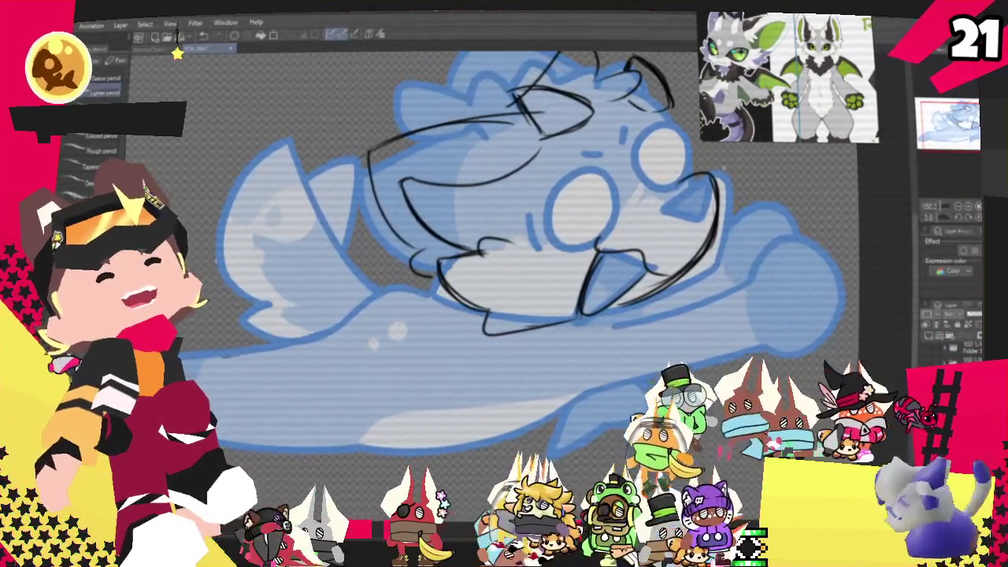
pyautogui.scroll(-1, 489, 275)
pyautogui.scroll(1, 488, 276)
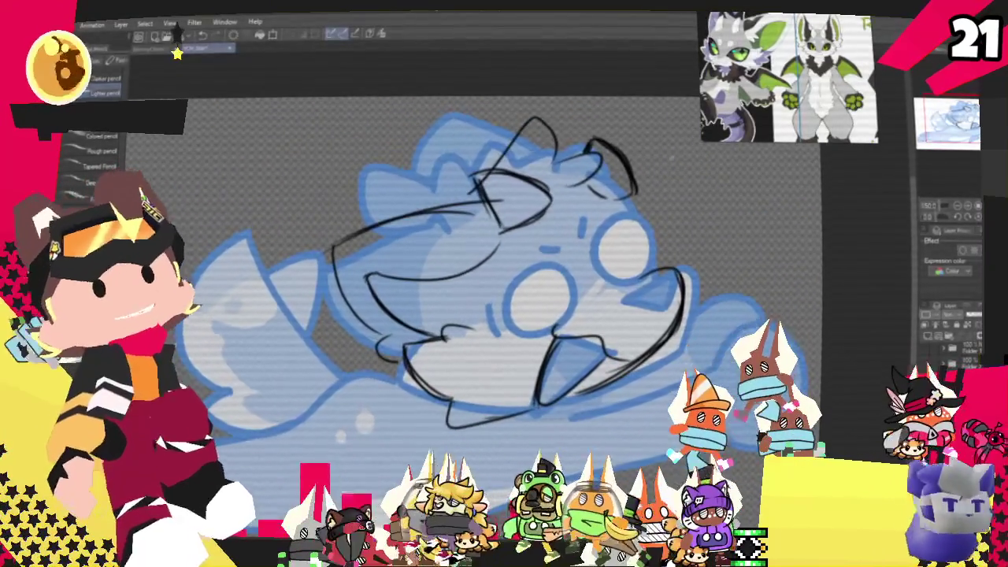